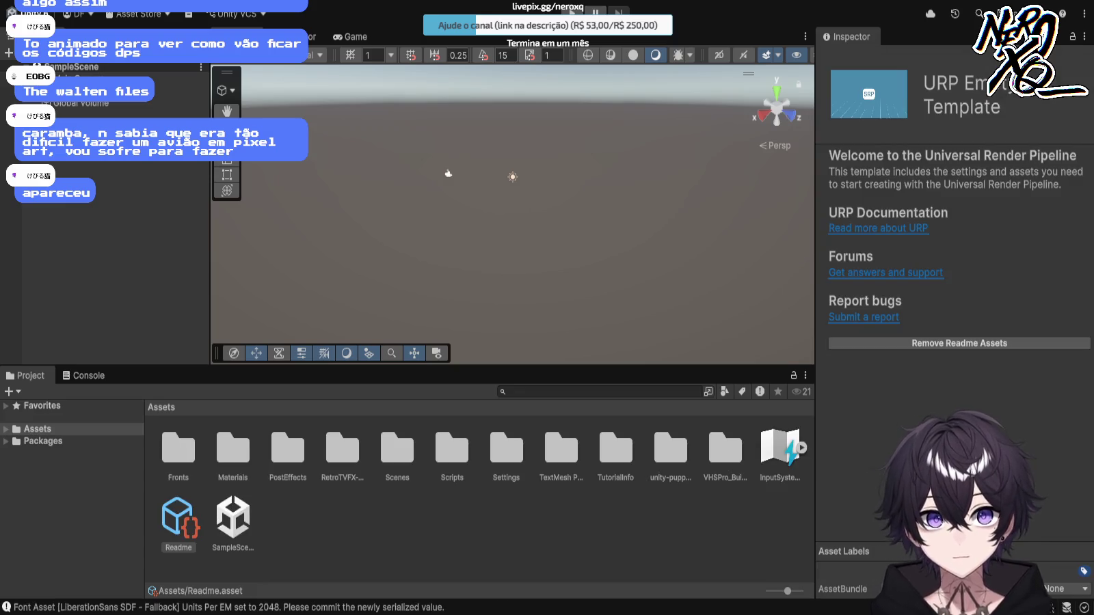
# Step: Select the SampleScene asset so the scene with its checkered floor and cube is shown
pyautogui.click(233, 520)
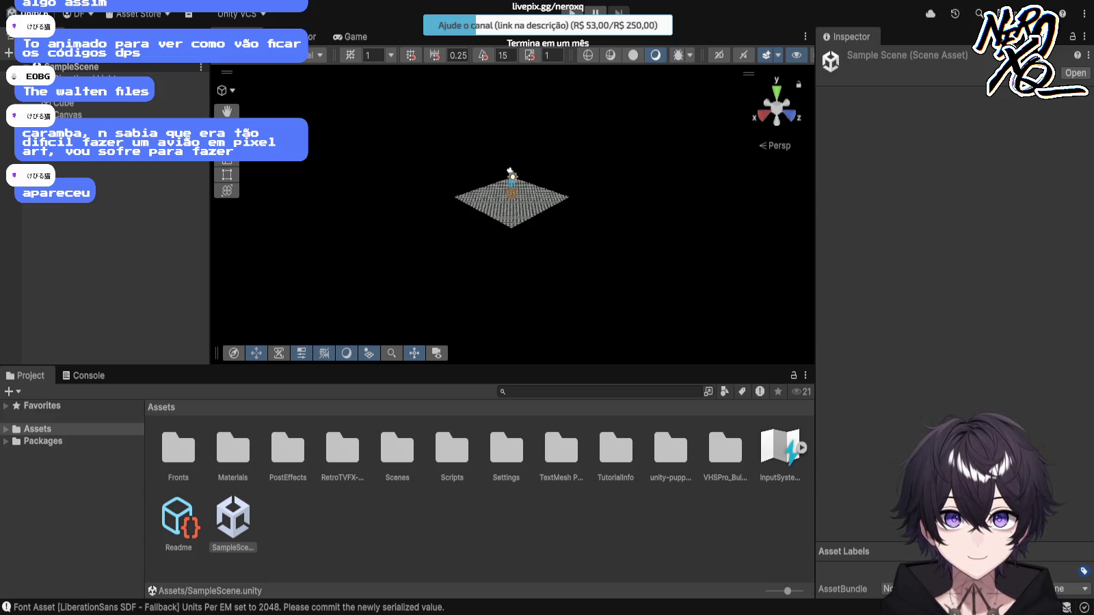
# Step: Frame the wooden crate Cube up close, with the VHS Pack sign visible behind it
pyautogui.click(513, 287)
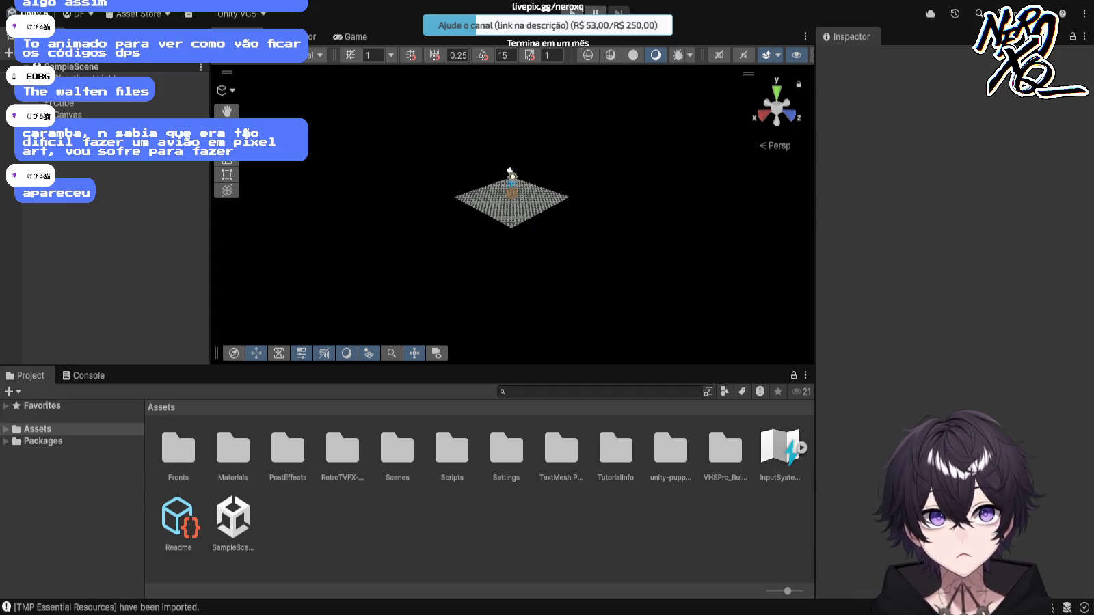
pyautogui.moveTo(513, 205); pyautogui.dragTo(437, 206)
pyautogui.scroll(4, 512, 213)
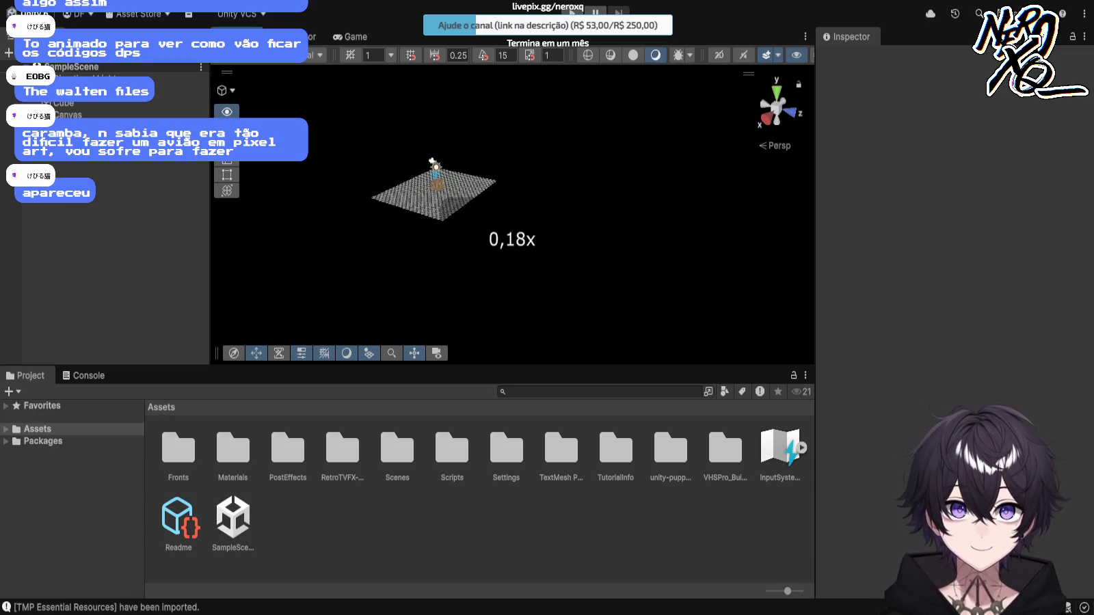
pyautogui.doubleClick(62, 102)
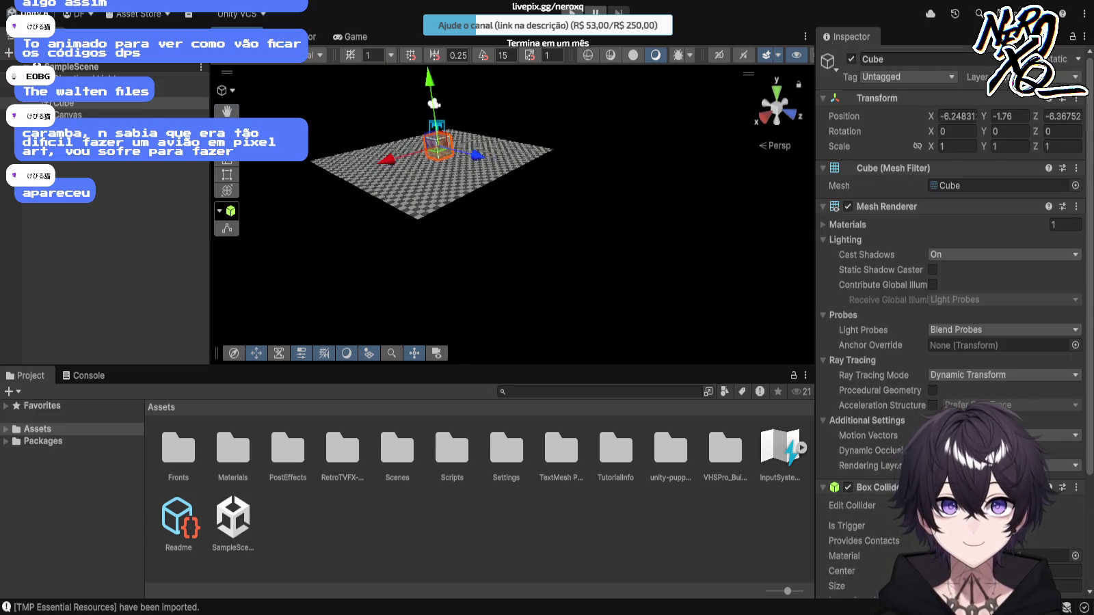
pyautogui.moveTo(479, 206)
pyautogui.mouseDown()
pyautogui.moveTo(437, 205)
pyautogui.moveTo(362, 232)
pyautogui.moveTo(377, 65)
pyautogui.moveTo(366, 226)
pyautogui.moveTo(437, 198)
pyautogui.moveTo(411, 209)
pyautogui.mouseUp()
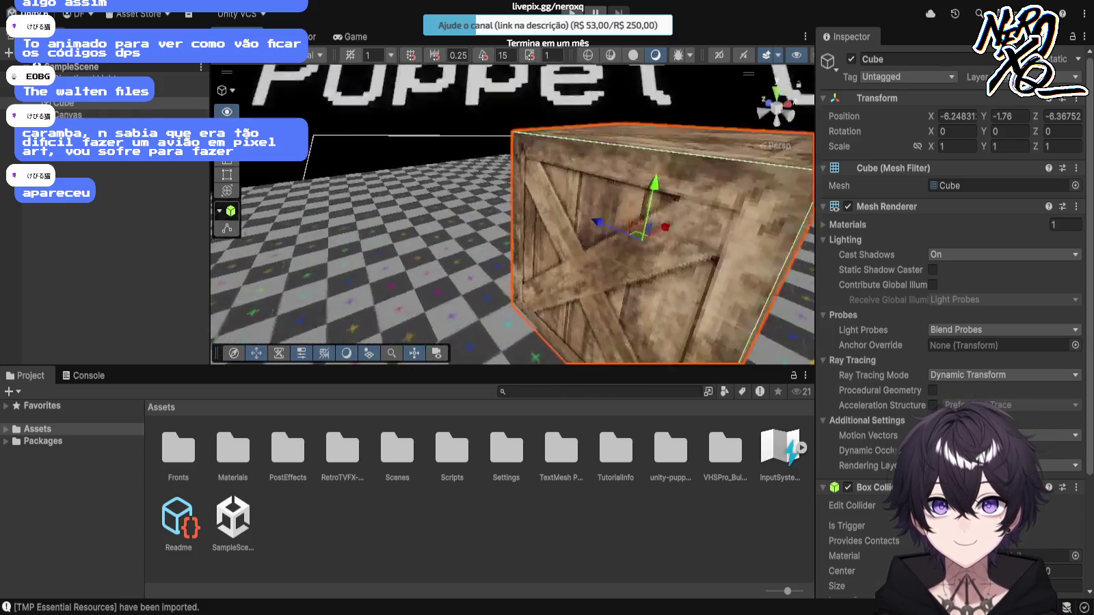
pyautogui.press('f')
# Step: Open RetroTVFX-2.0.0/Editor and inspect the RetroTVFX.Editor assembly and CRTEffectInspector script
pyautogui.hotkey('shift', 'd')
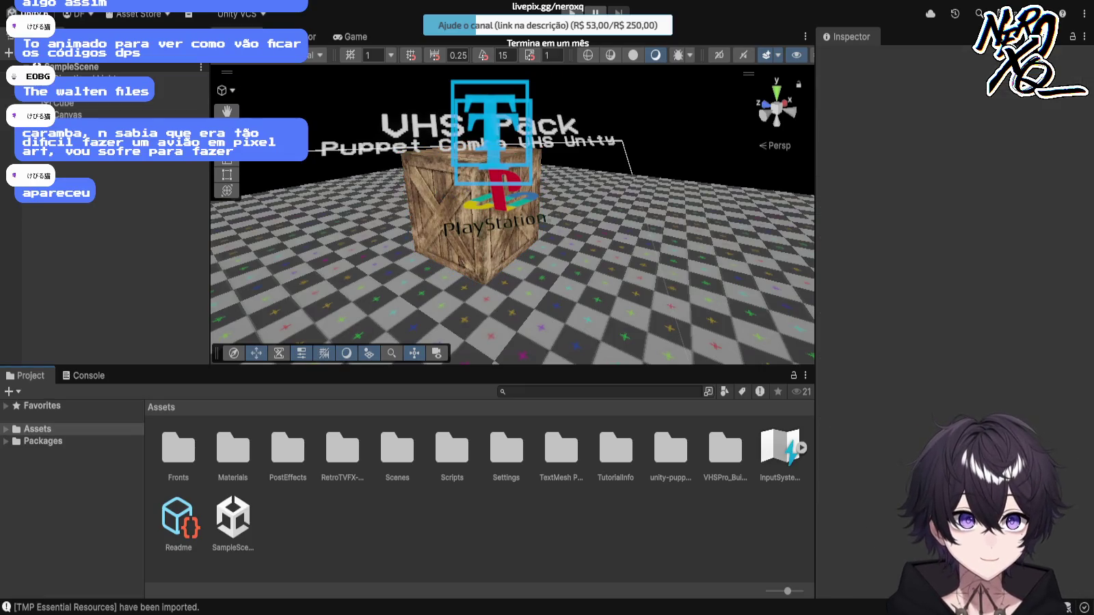
pyautogui.doubleClick(342, 449)
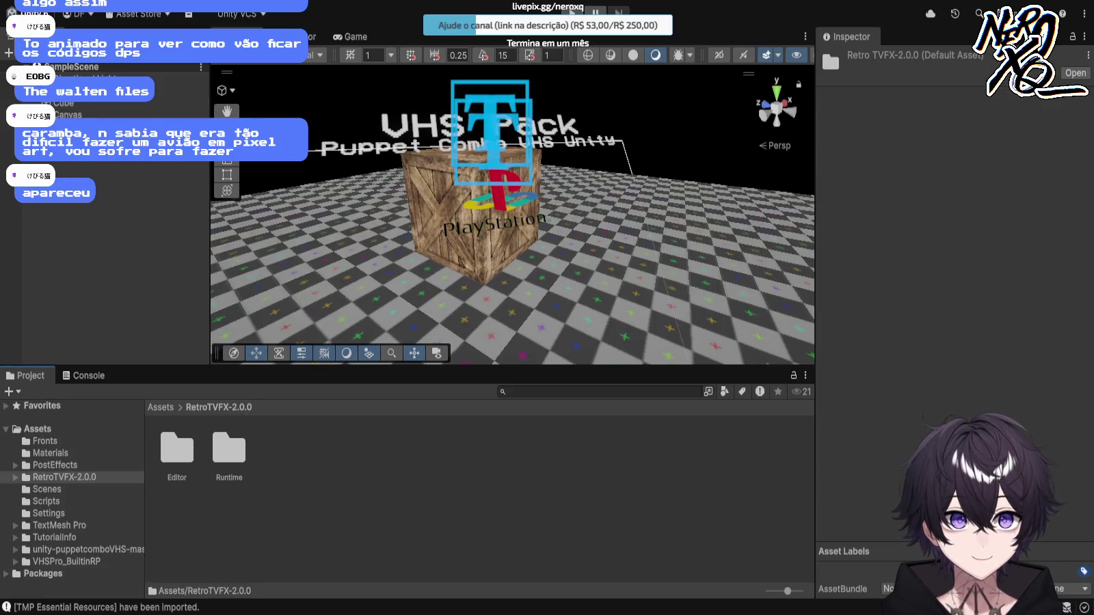
pyautogui.doubleClick(176, 451)
pyautogui.click(228, 451)
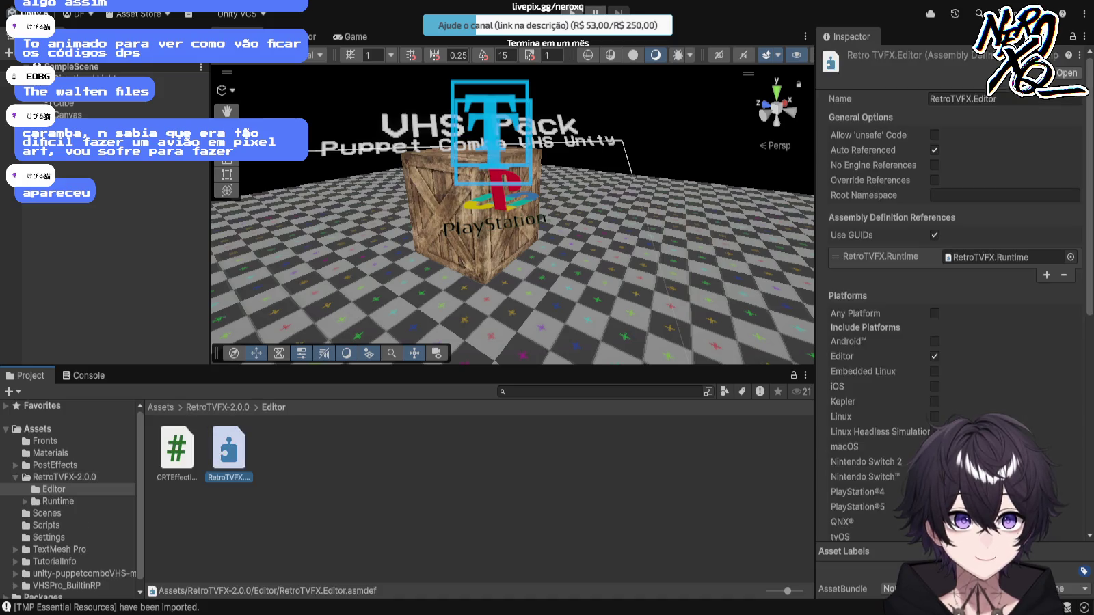
pyautogui.click(176, 448)
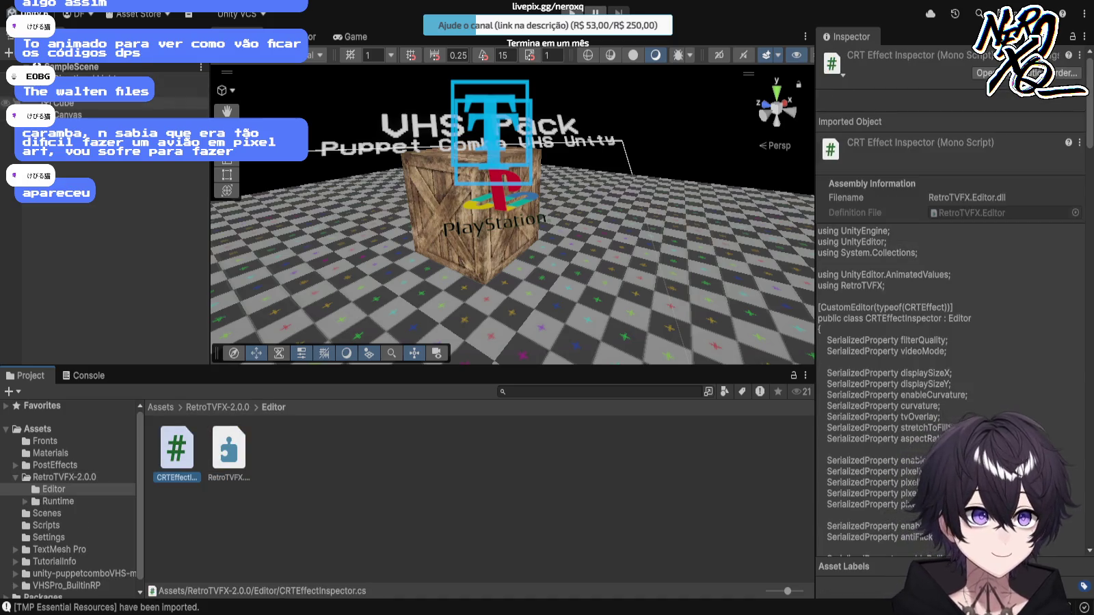
# Step: Select the Camera and try dragging the script onto its Inspector, then collapse RetroTVFX-2.0.0
pyautogui.click(41, 127)
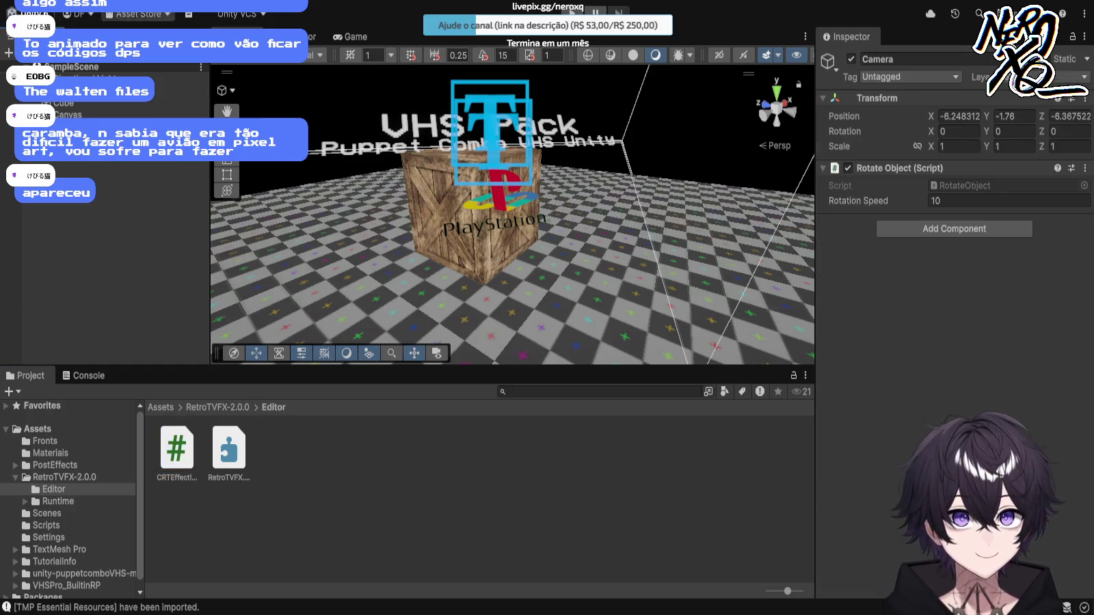
pyautogui.click(69, 115)
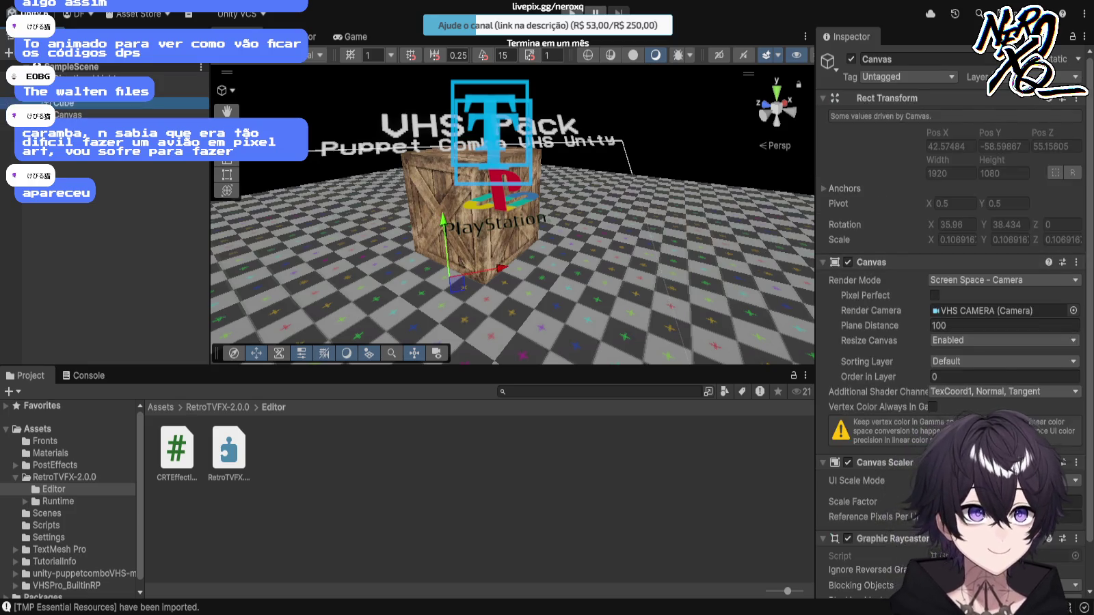
pyautogui.press('Up')
pyautogui.press('Up')
pyautogui.press('Up')
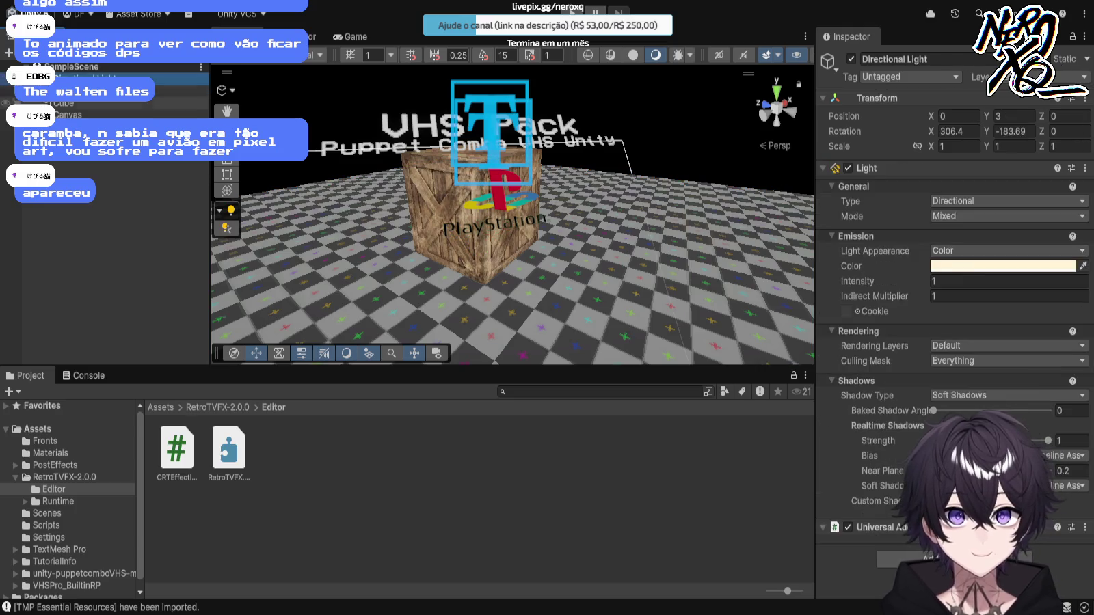
pyautogui.click(68, 127)
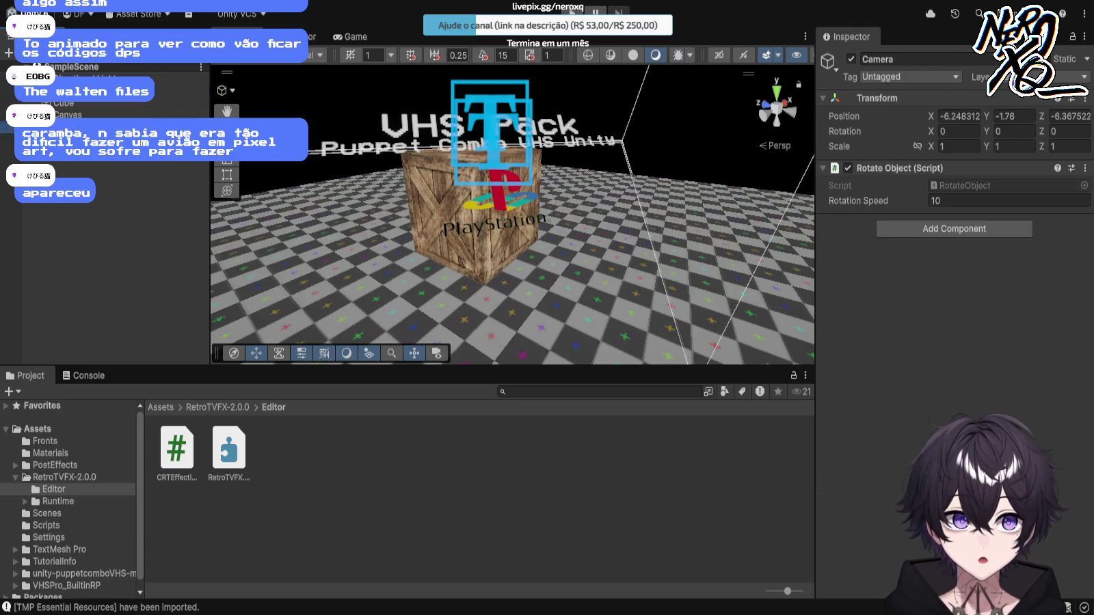
pyautogui.moveTo(177, 447); pyautogui.dragTo(954, 274)
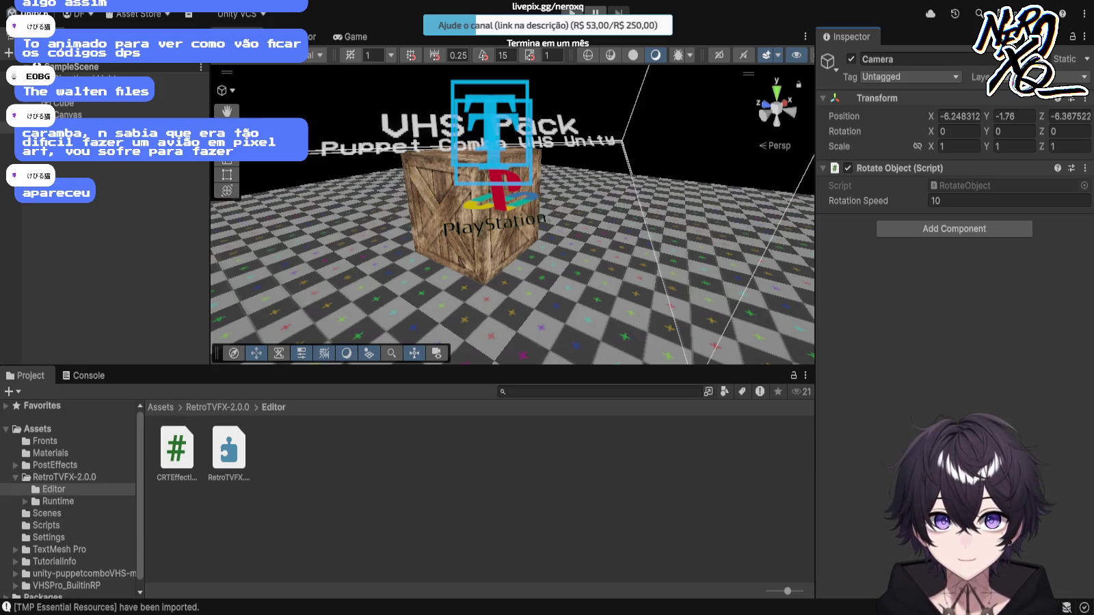
pyautogui.moveTo(176, 448); pyautogui.dragTo(954, 273)
pyautogui.moveTo(176, 448); pyautogui.dragTo(954, 274)
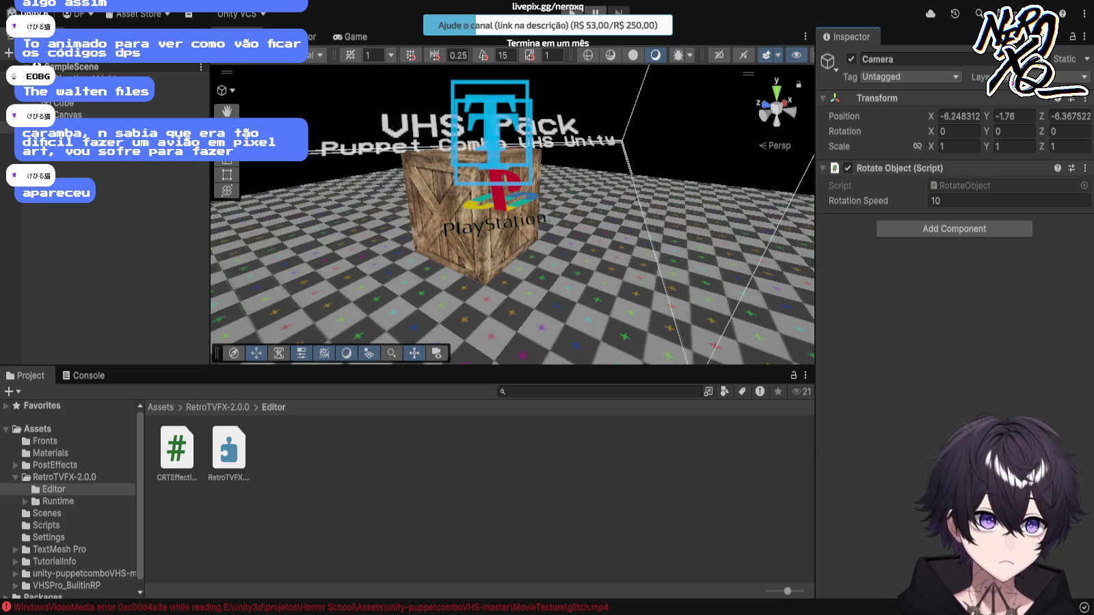
pyautogui.click(15, 477)
# Step: Find CRTEffect in RetroTVFX-2.0.0/Runtime/Core/Scripts and drag it onto the selected Camera
pyautogui.click(64, 477)
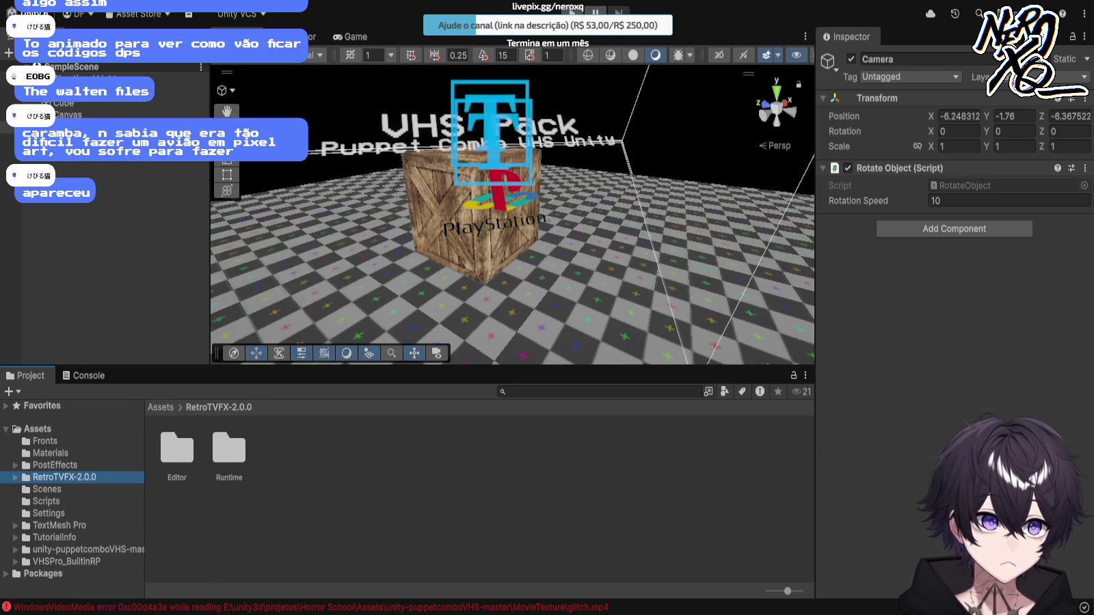
pyautogui.doubleClick(229, 449)
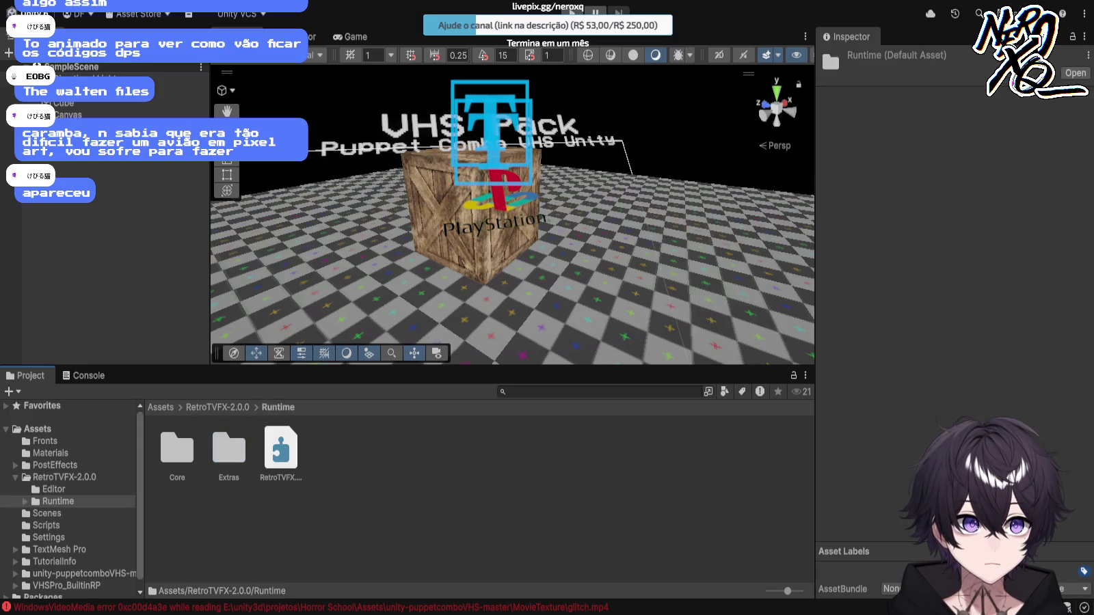
pyautogui.doubleClick(177, 449)
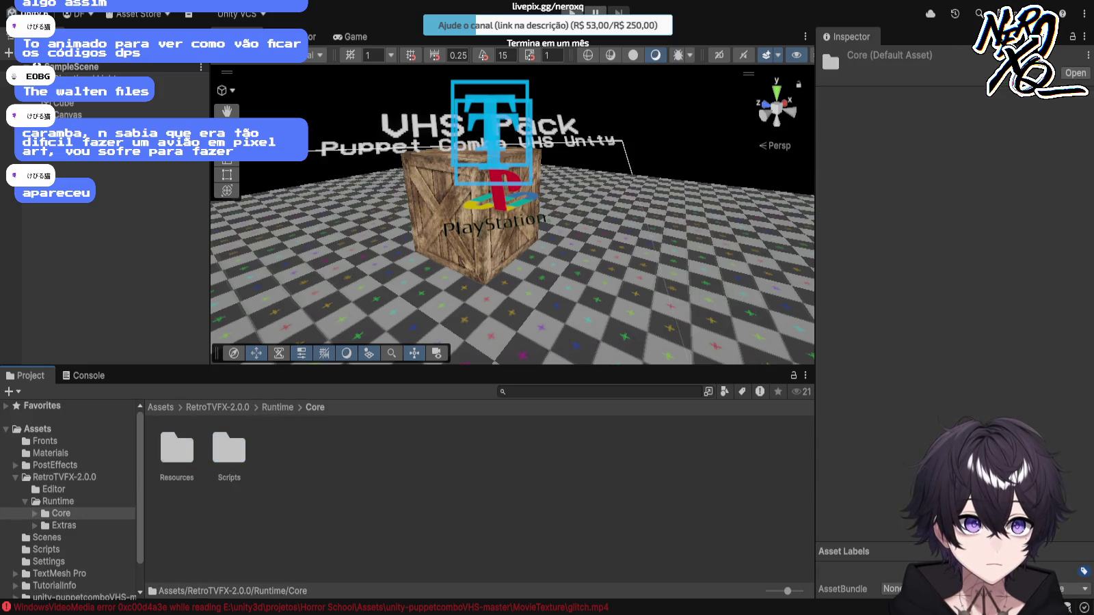
pyautogui.doubleClick(177, 450)
pyautogui.doubleClick(177, 449)
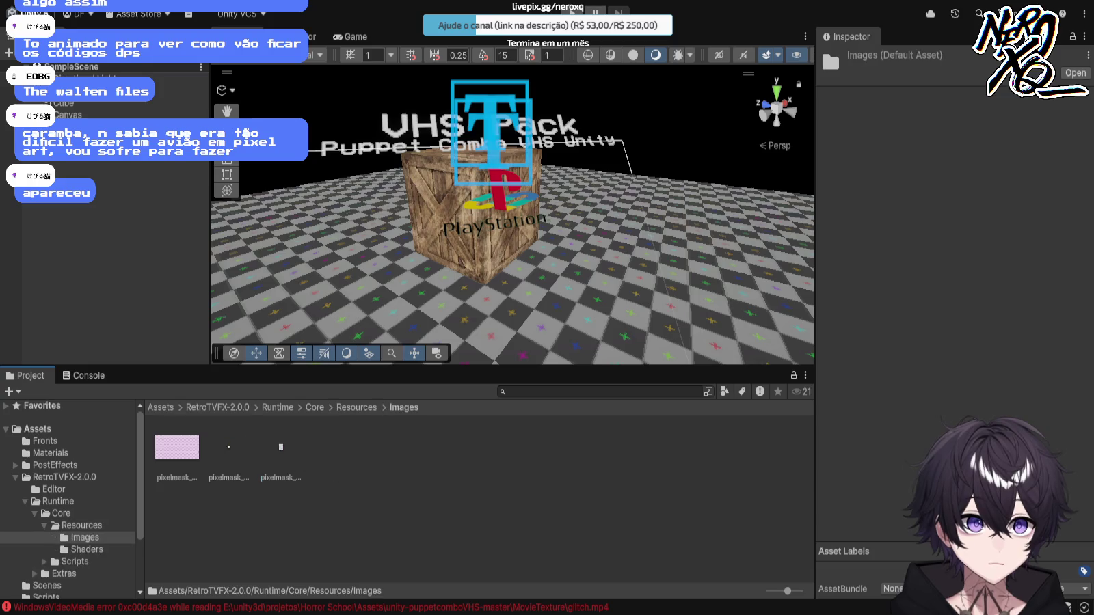
pyautogui.click(81, 525)
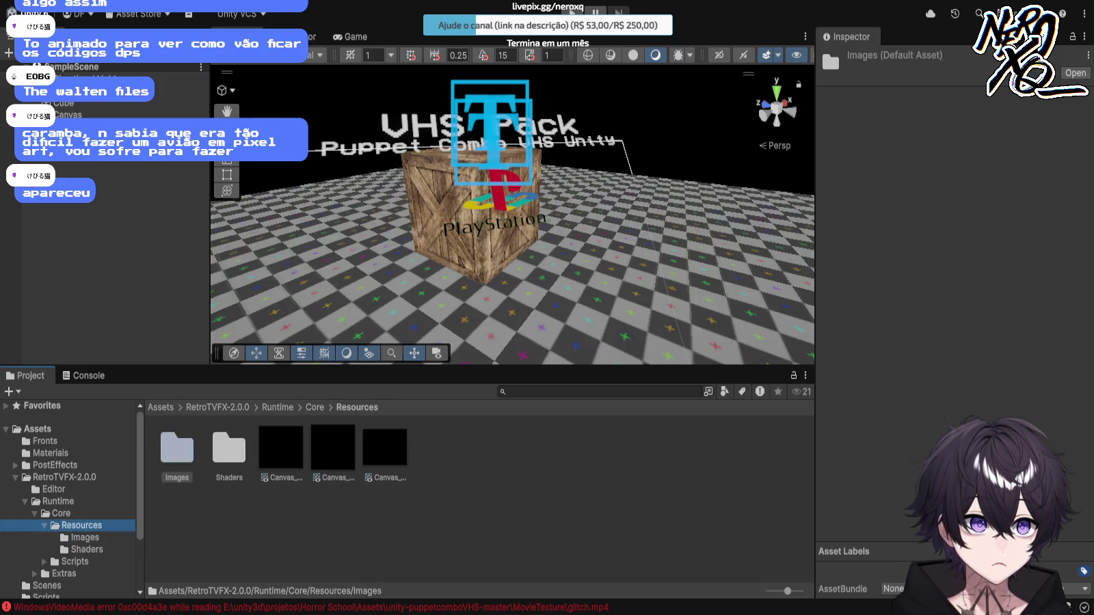
pyautogui.press('Left')
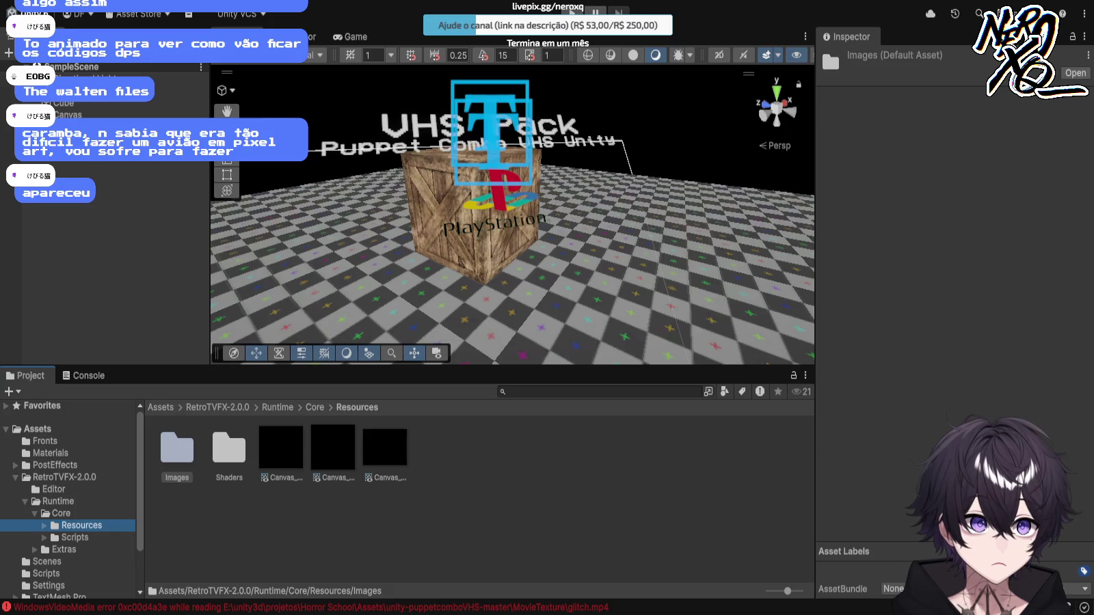
pyautogui.click(75, 537)
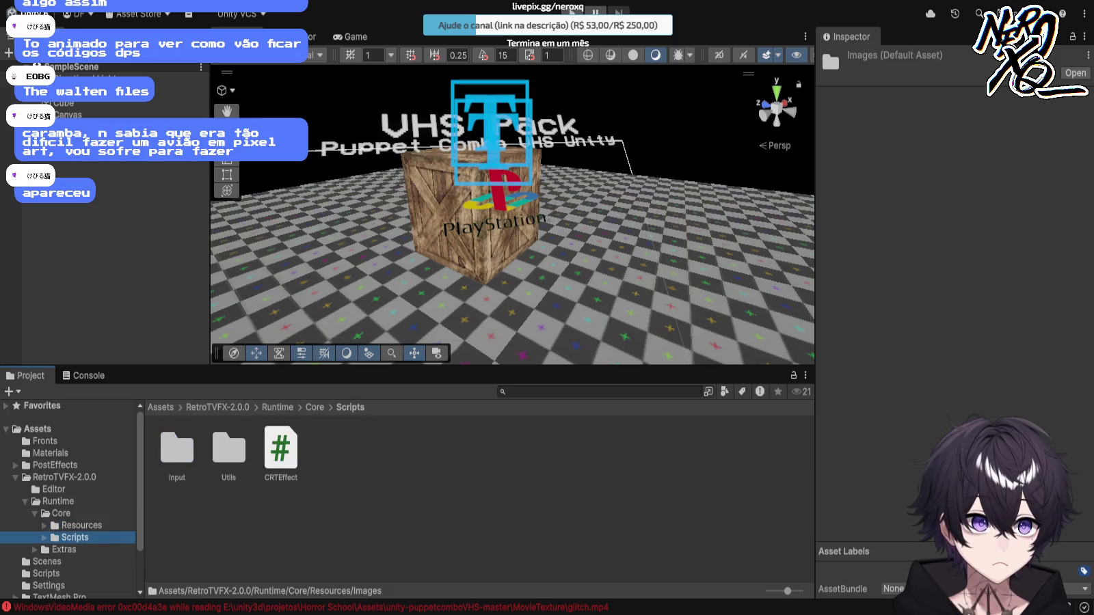
pyautogui.click(68, 127)
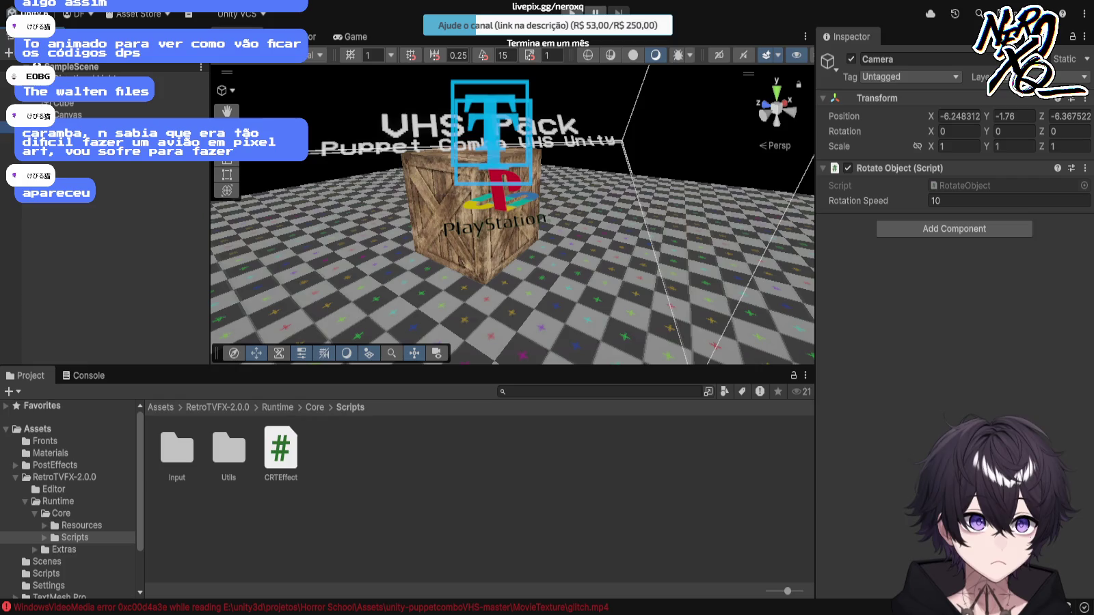
pyautogui.moveTo(281, 449); pyautogui.dragTo(954, 212)
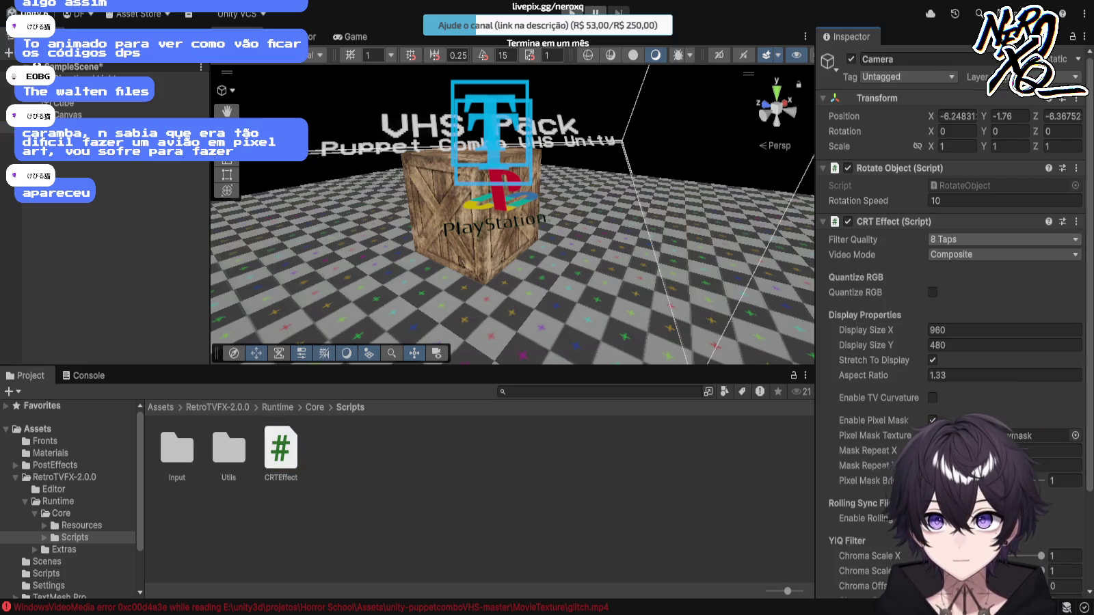
# Step: Scroll through the Camera's CRT Effect settings and stop the running Play preview
pyautogui.scroll(-3, 950, 307)
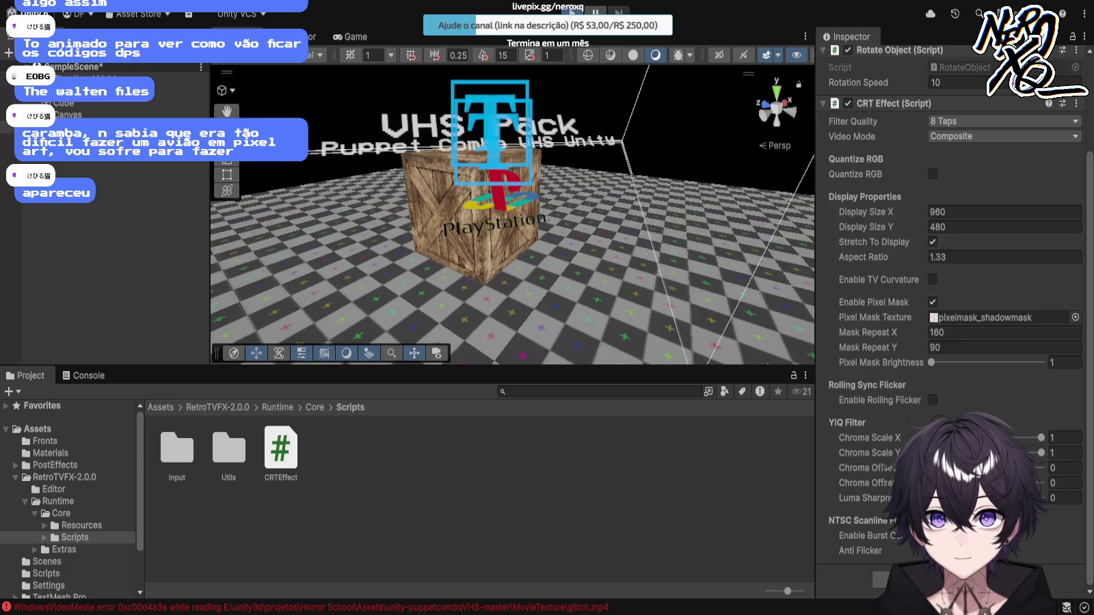
pyautogui.scroll(3, 951, 308)
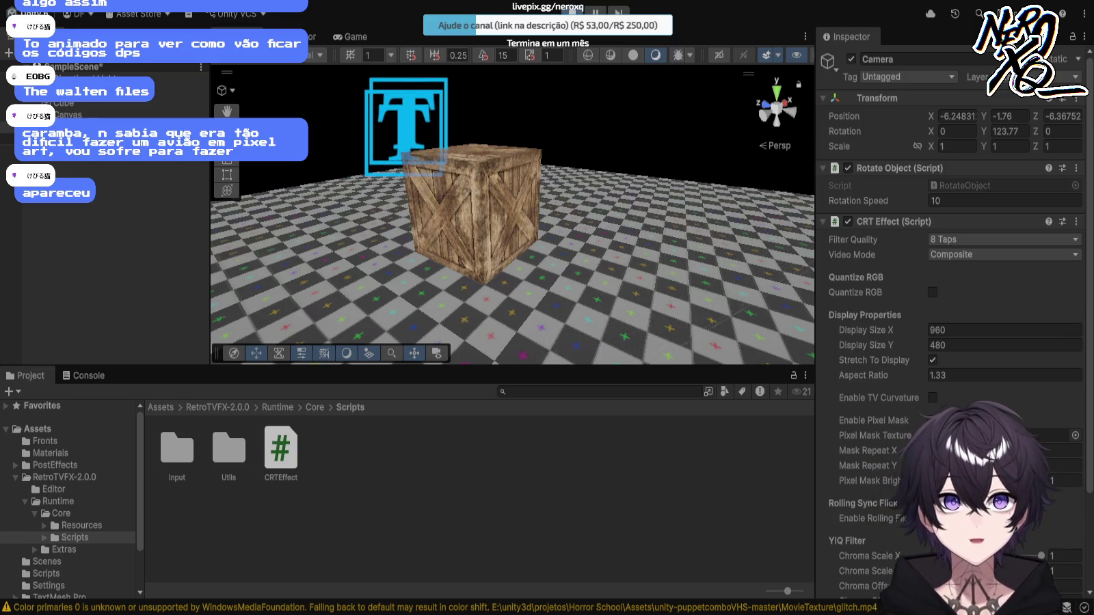
pyautogui.hotkey('ctrl', 'p')
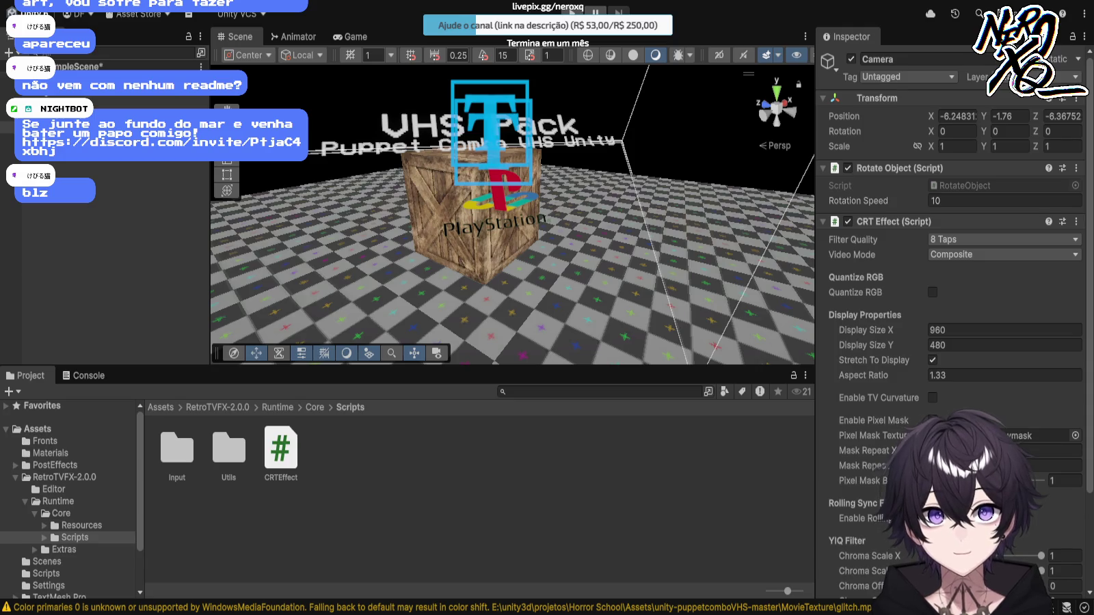
# Step: Select the Canvas object to inspect its settings
pyautogui.click(41, 128)
# Step: Remove the CRT Effect component from the Camera and return to the top-level Assets folder
pyautogui.click(41, 115)
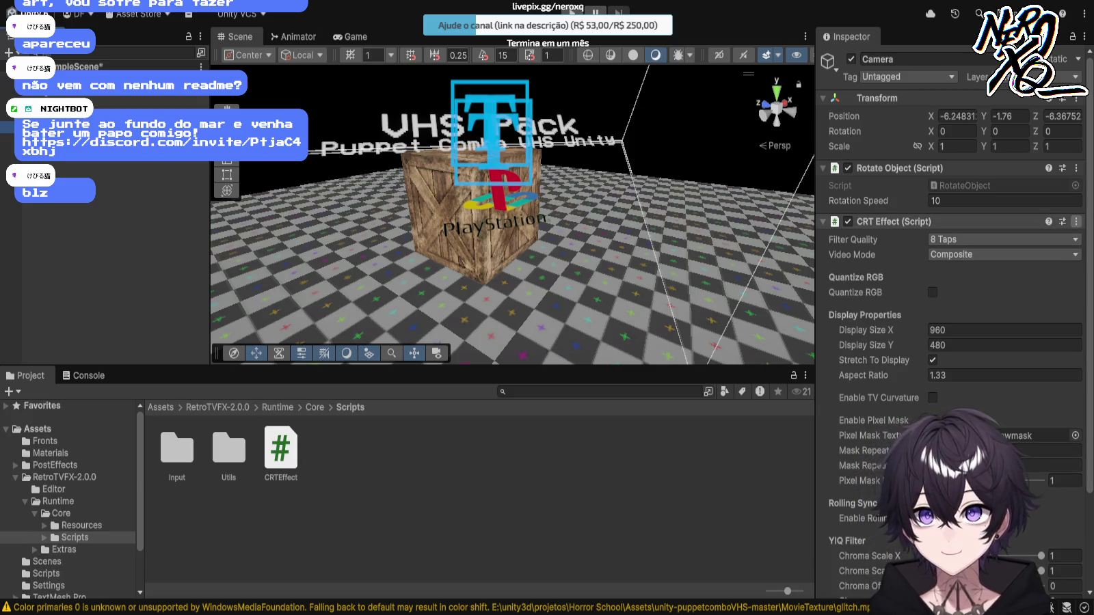
pyautogui.click(1053, 252)
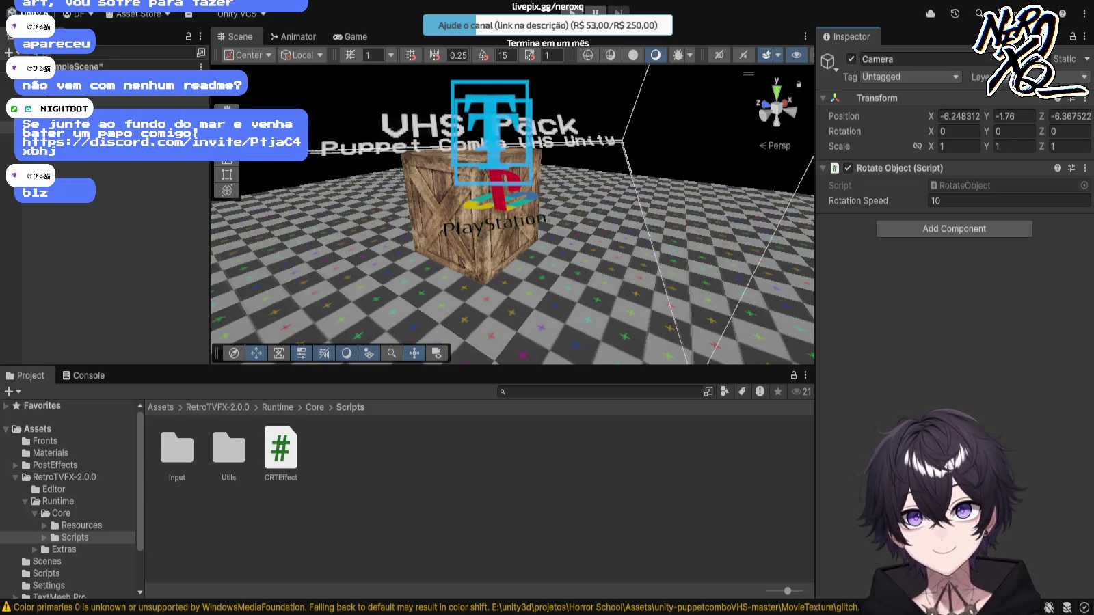
pyautogui.click(38, 429)
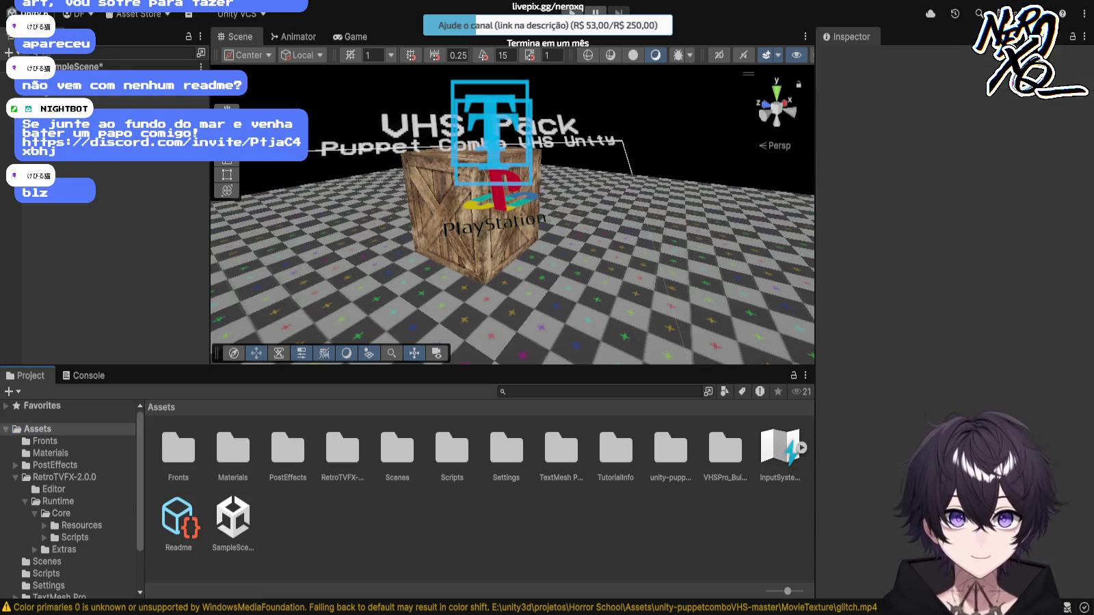
# Step: Inspect the ps1 and crate textures and checker material, then open PostEffects' Bleach folder
pyautogui.click(51, 453)
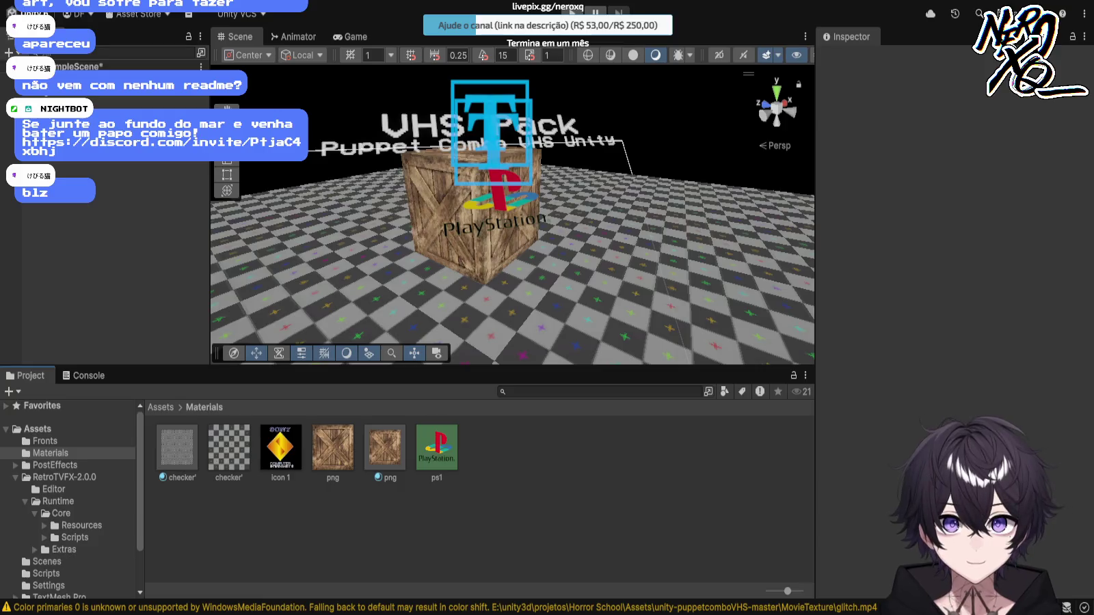
pyautogui.click(436, 448)
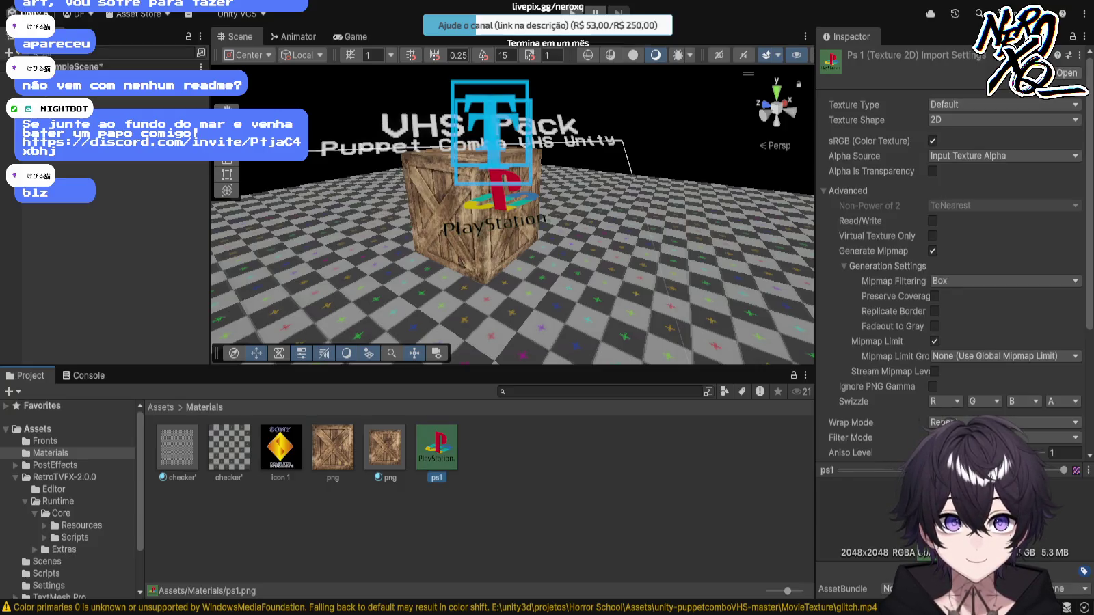
pyautogui.click(333, 448)
pyautogui.click(177, 448)
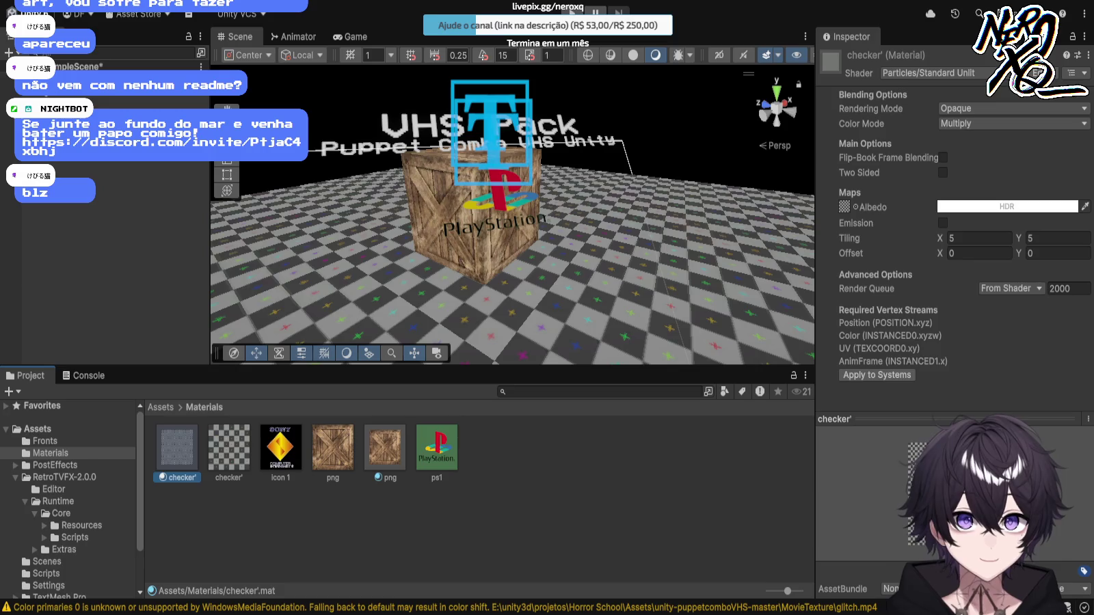
pyautogui.click(55, 465)
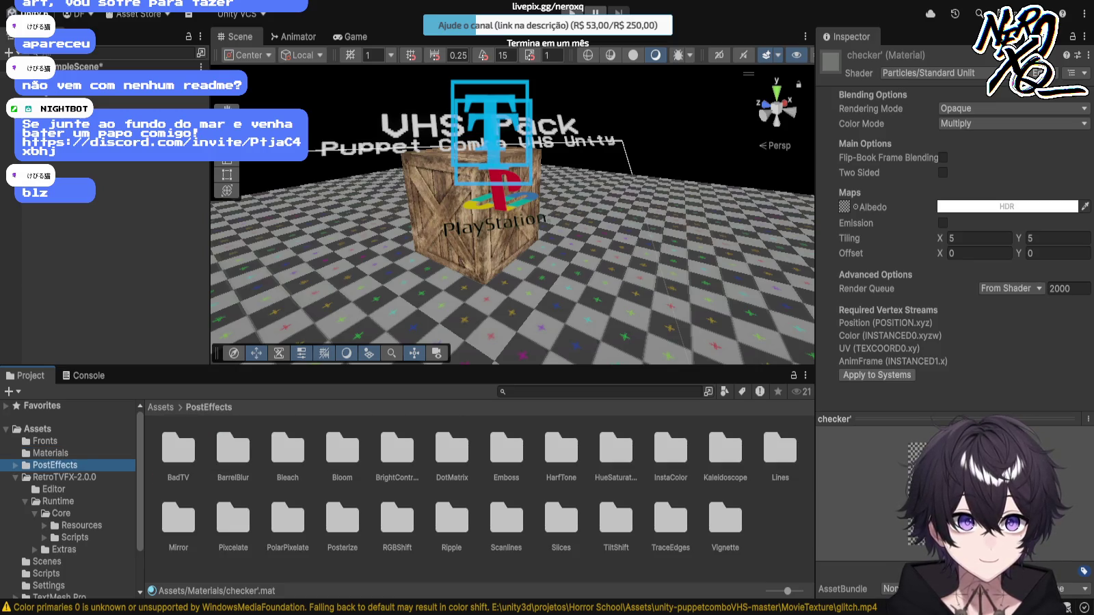
pyautogui.click(287, 448)
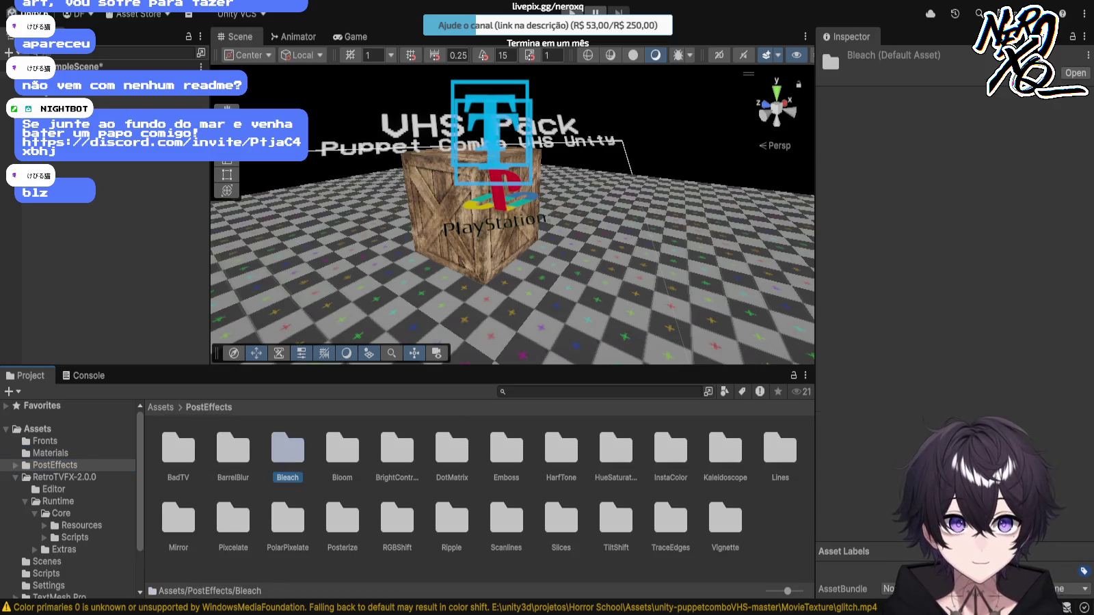
pyautogui.doubleClick(288, 448)
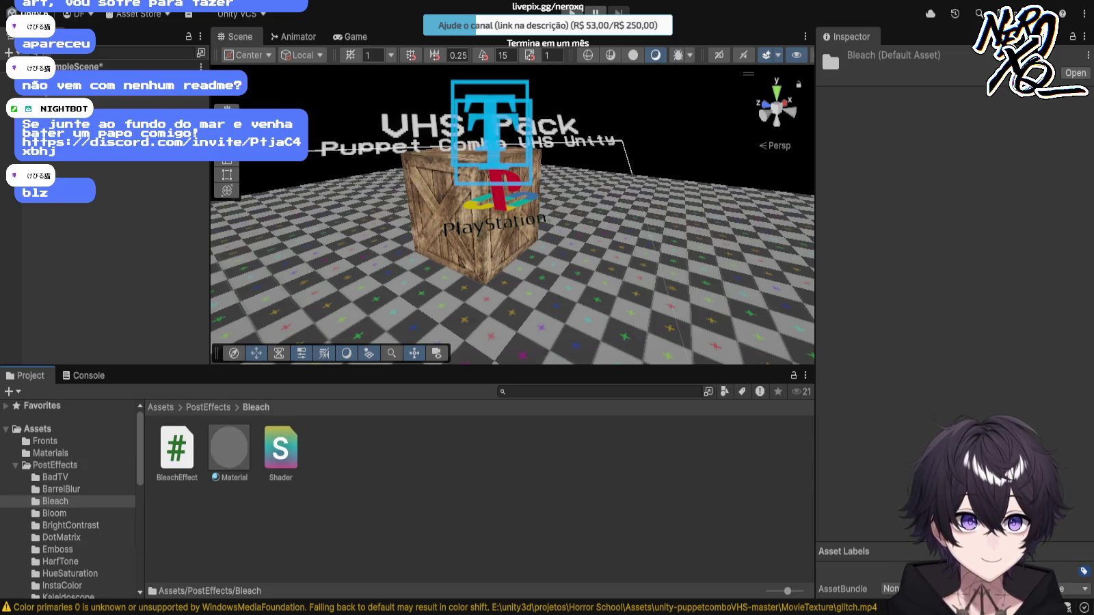
# Step: Open the CRTEffectInspector script from Assets/RetroTVFX-2.0.0/Editor
pyautogui.click(38, 428)
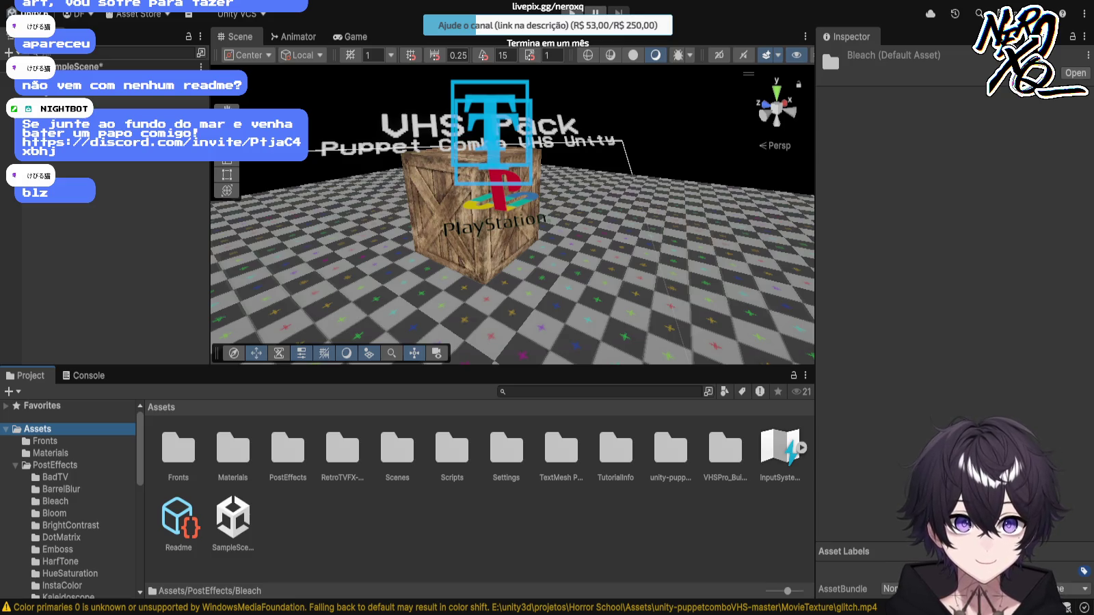
pyautogui.click(342, 449)
pyautogui.doubleClick(342, 448)
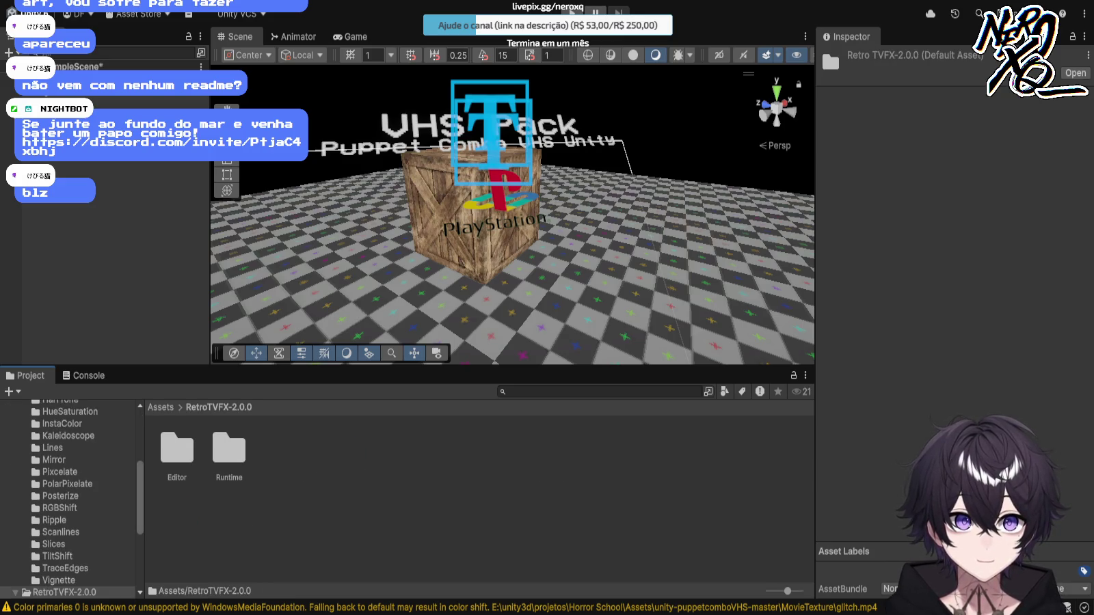
pyautogui.doubleClick(178, 449)
pyautogui.click(176, 448)
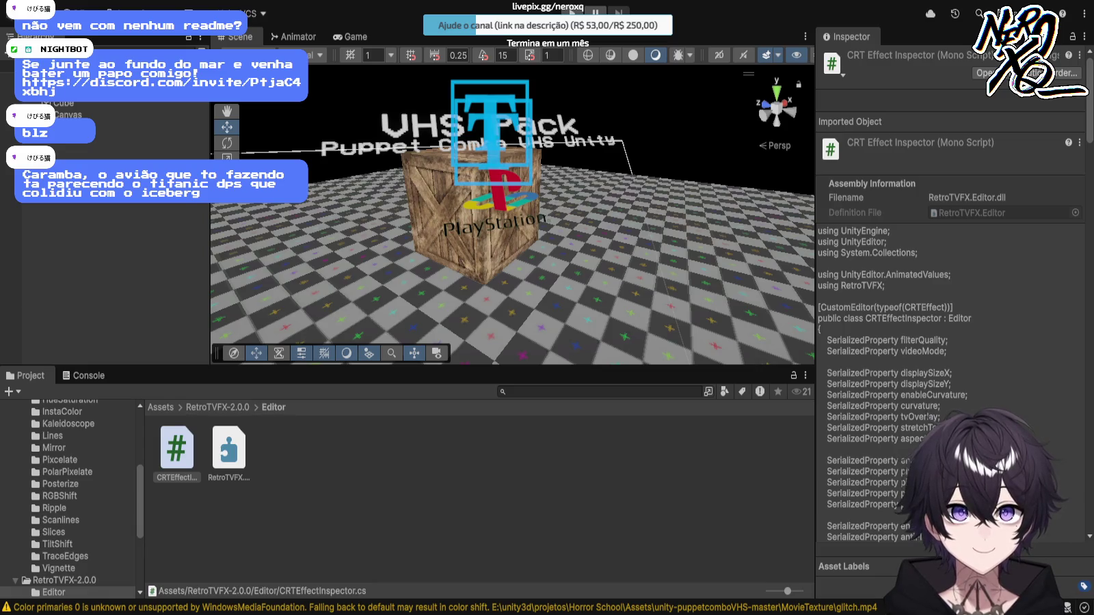
# Step: Collapse the folder tree back at top-level Assets and select the Text (TMP) (1) object
pyautogui.click(177, 452)
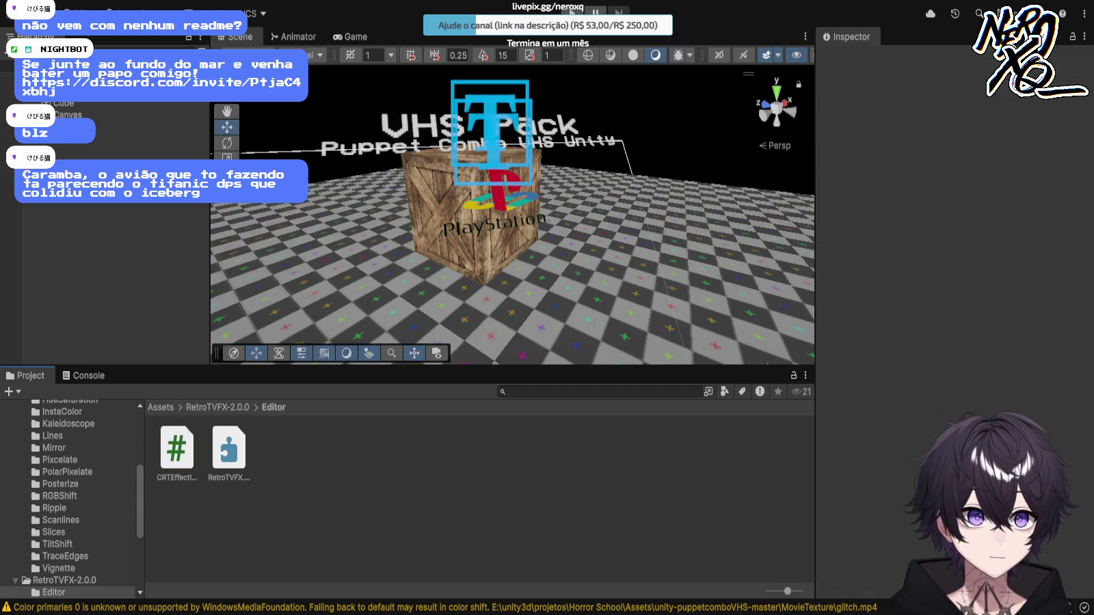
pyautogui.scroll(-4, 72, 499)
pyautogui.scroll(10, 68, 499)
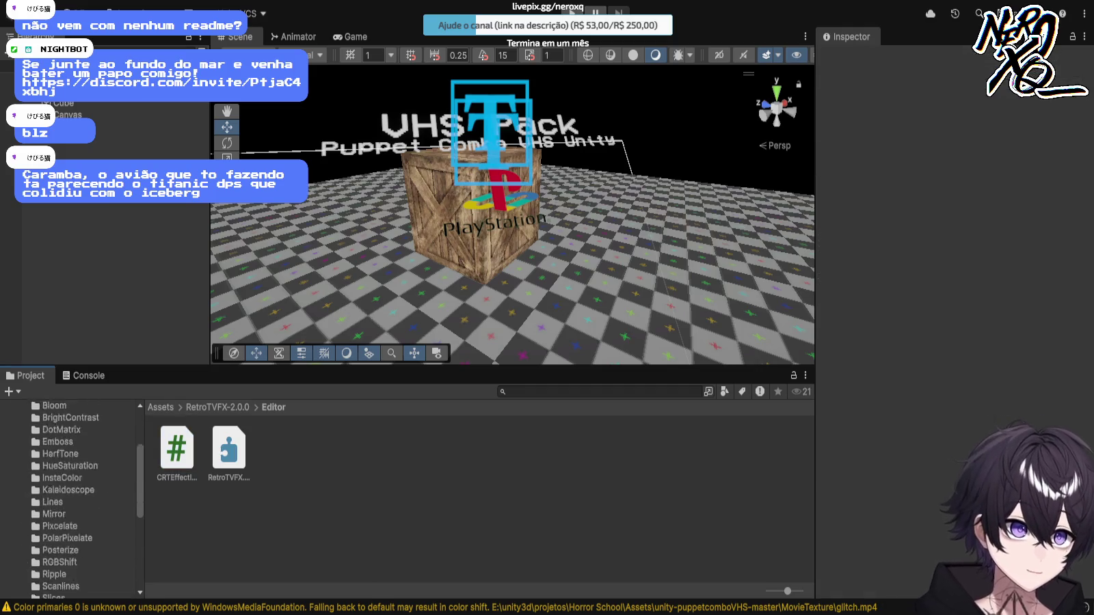
pyautogui.click(55, 465)
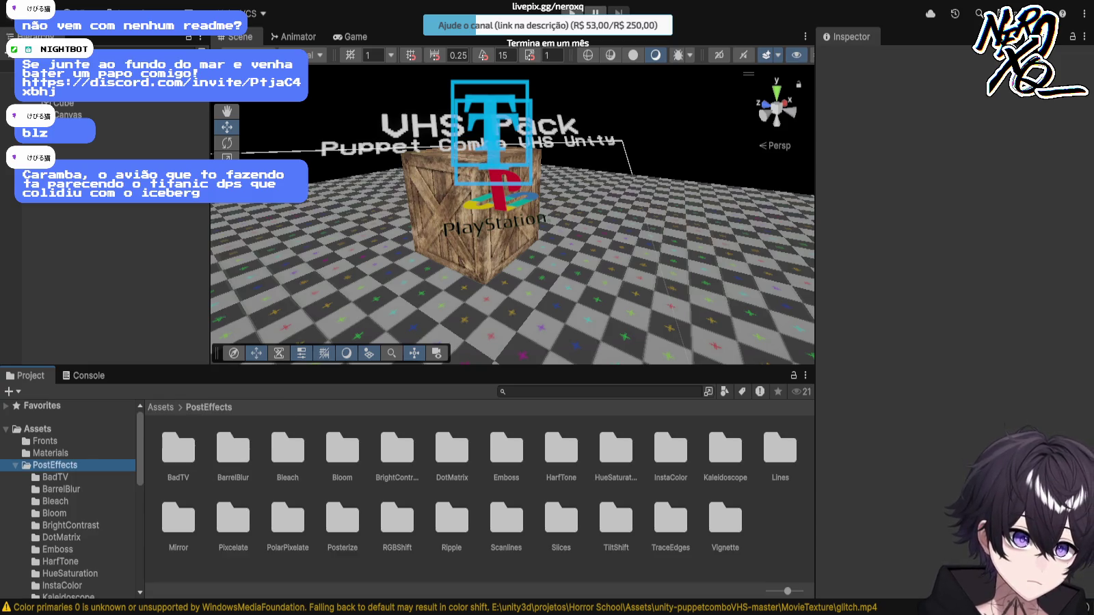
pyautogui.press('Left')
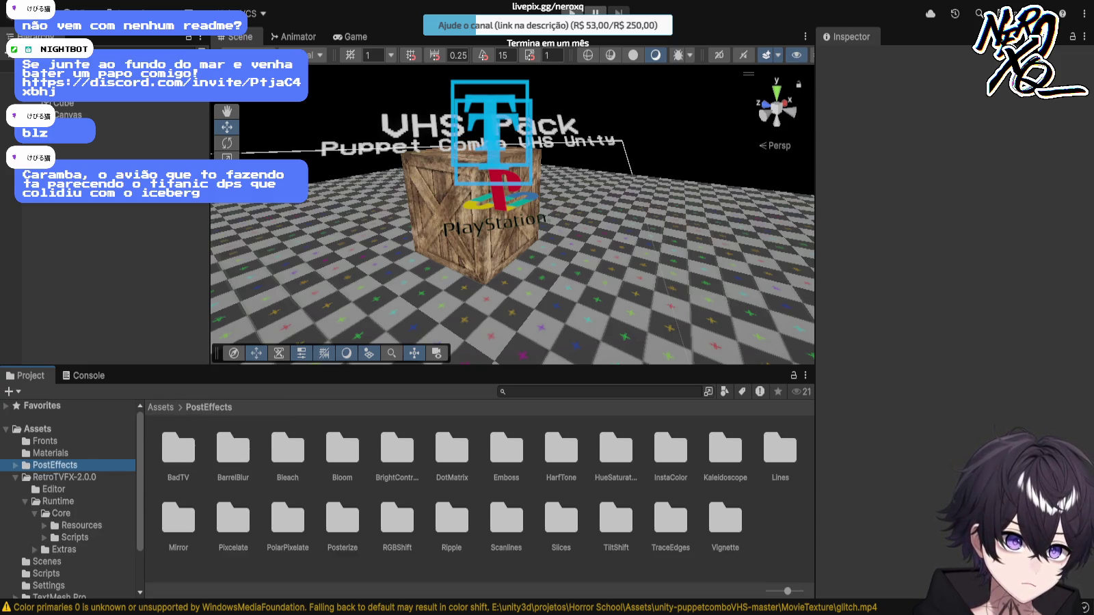
pyautogui.press('Right')
pyautogui.click(37, 429)
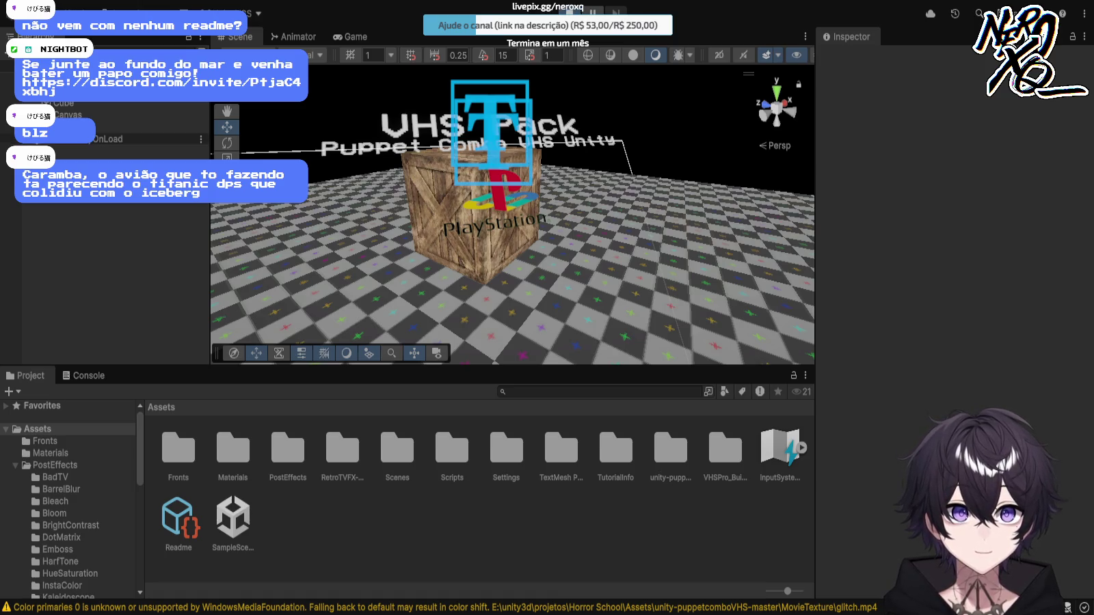
pyautogui.press('Left')
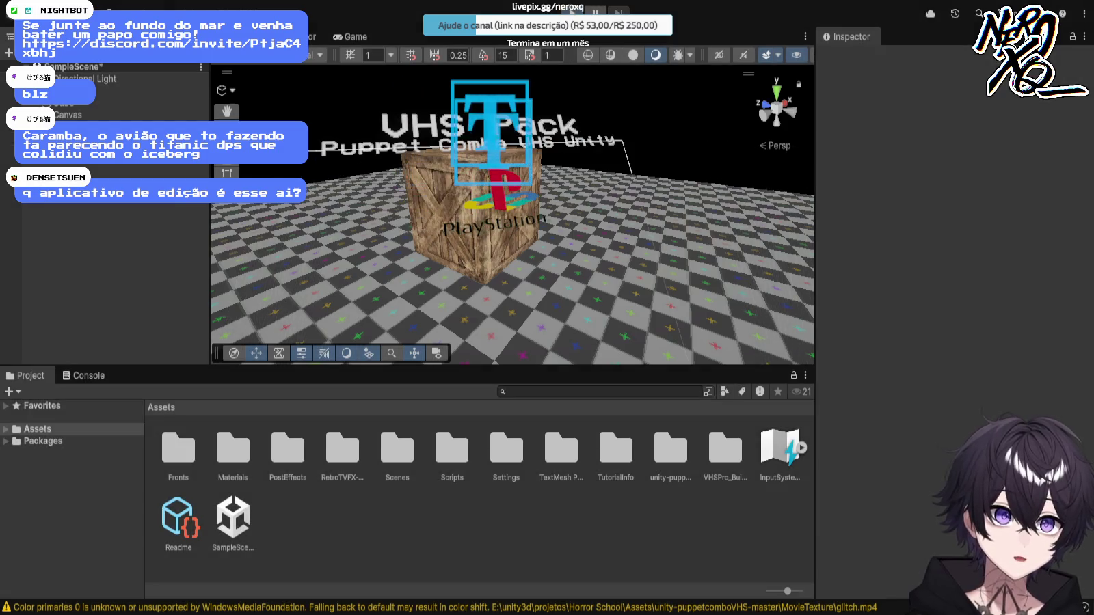
pyautogui.scroll(-3, 513, 219)
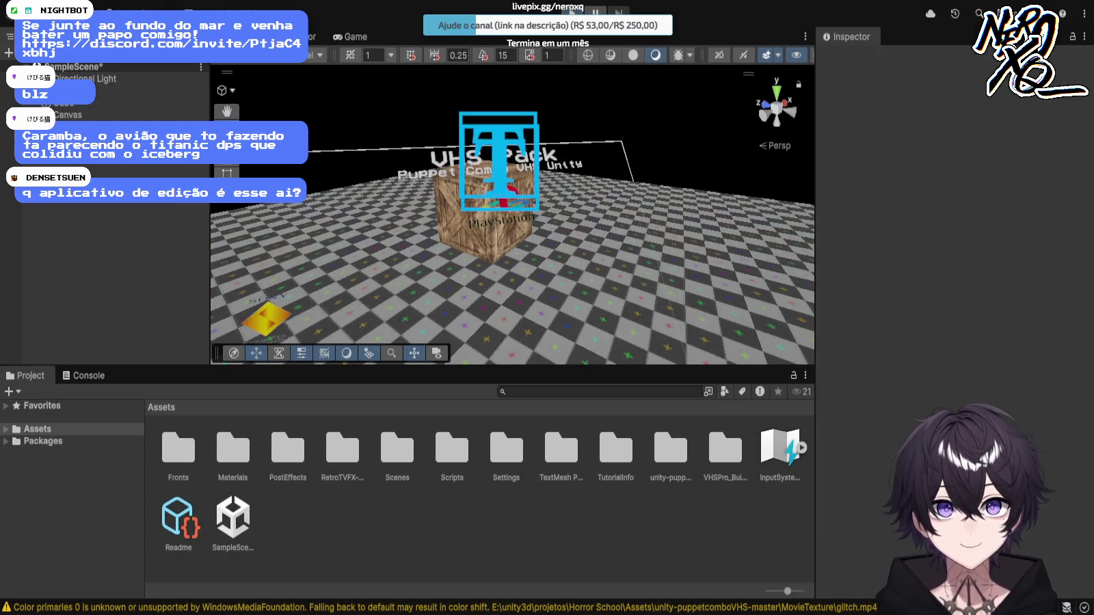
pyautogui.click(451, 289)
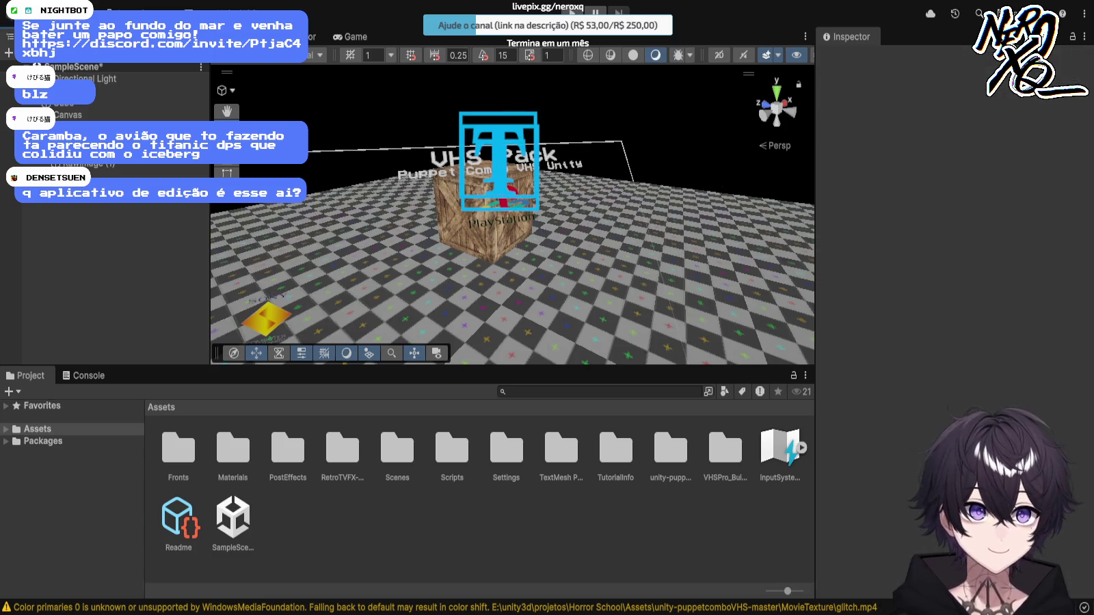
pyautogui.click(451, 290)
pyautogui.keyDown('shift'); pyautogui.click(450, 290); pyautogui.keyUp('shift')
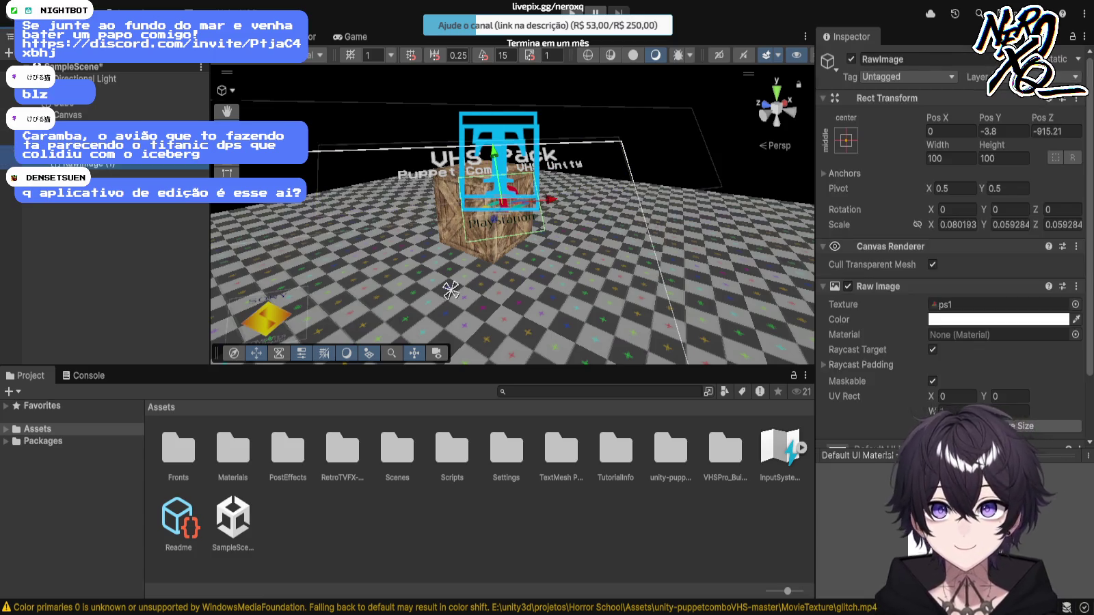
pyautogui.keyDown('shift'); pyautogui.click(450, 290); pyautogui.keyUp('shift')
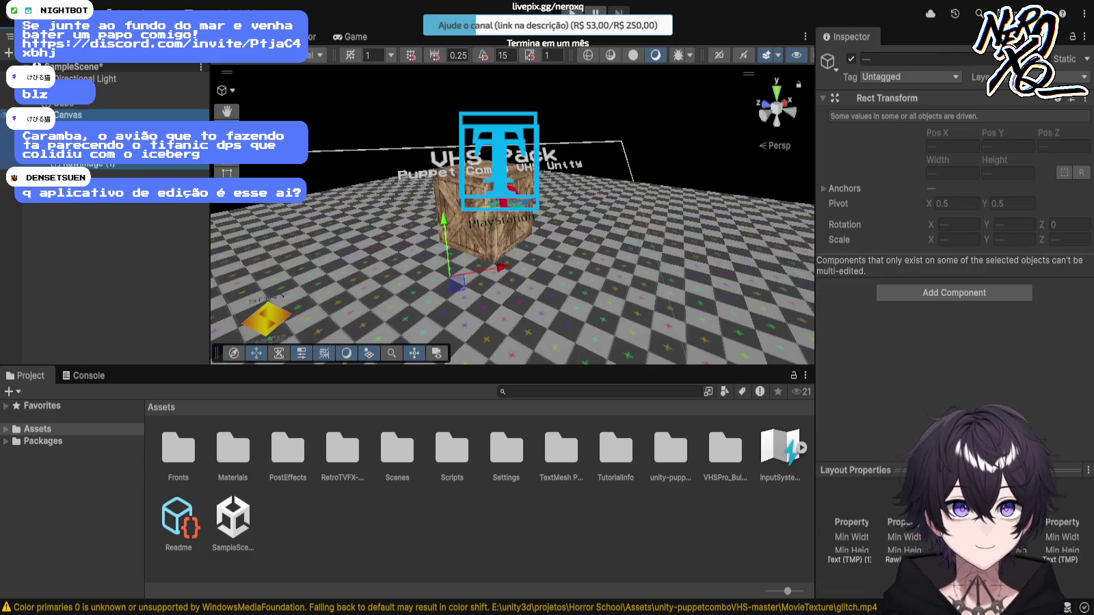
pyautogui.click(68, 115)
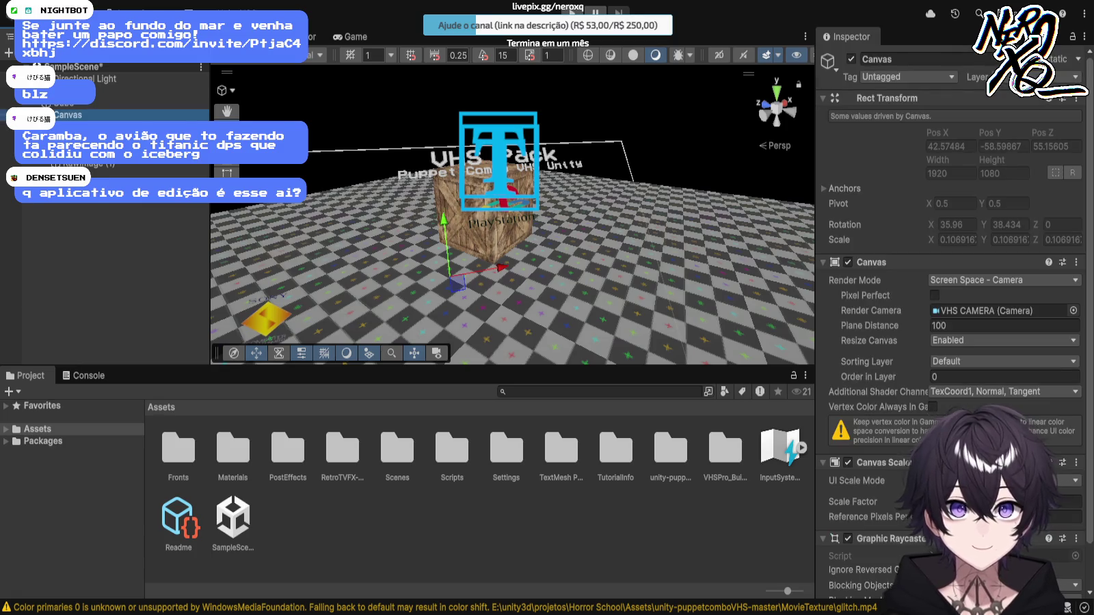
pyautogui.scroll(-2, 951, 314)
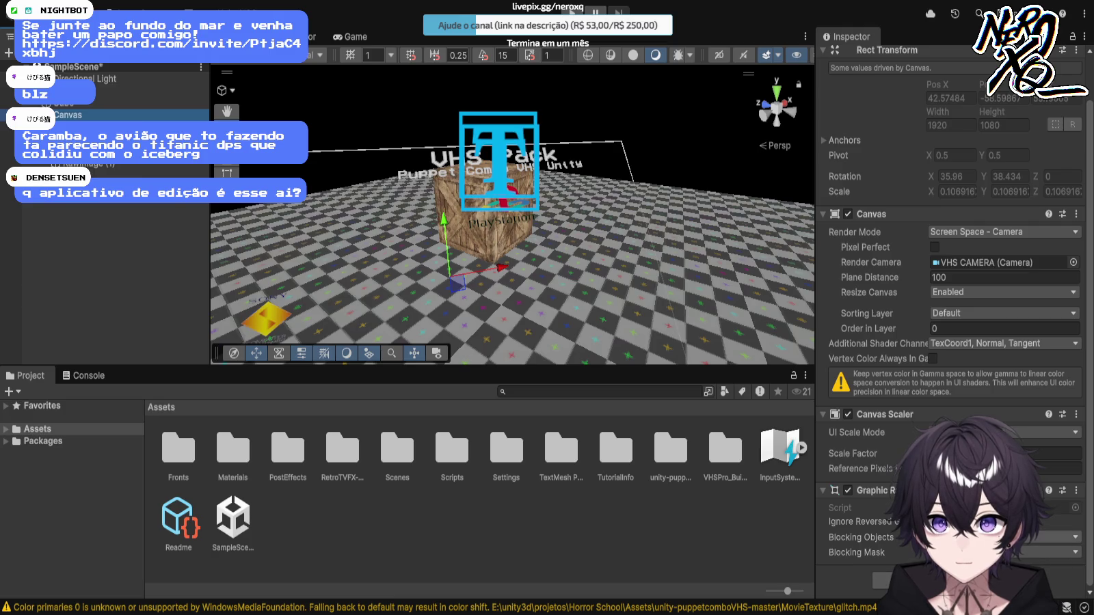
pyautogui.click(1006, 537)
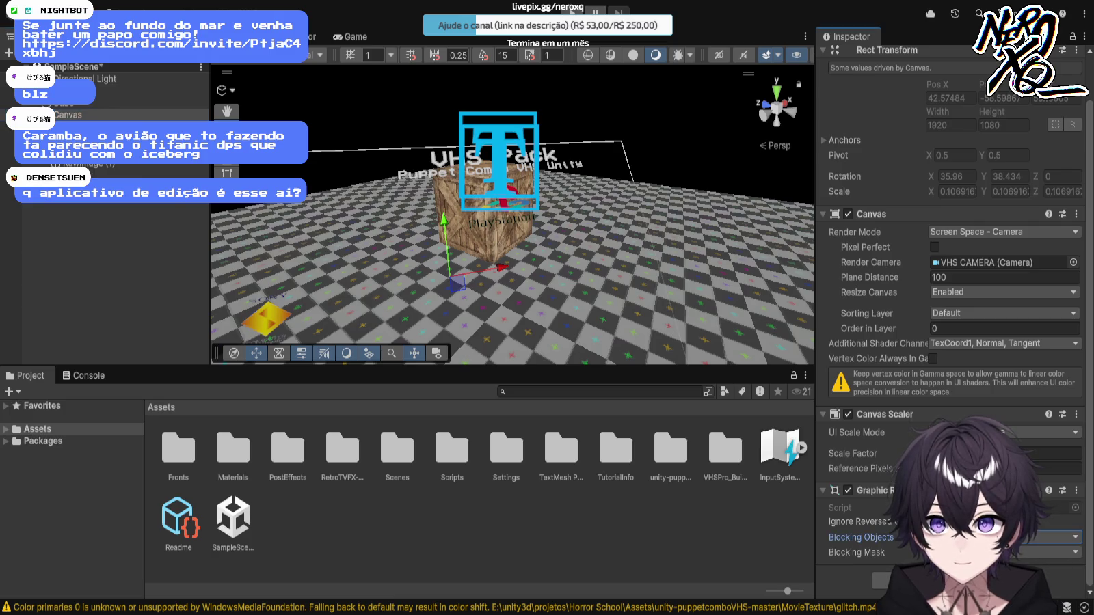
pyautogui.click(856, 432)
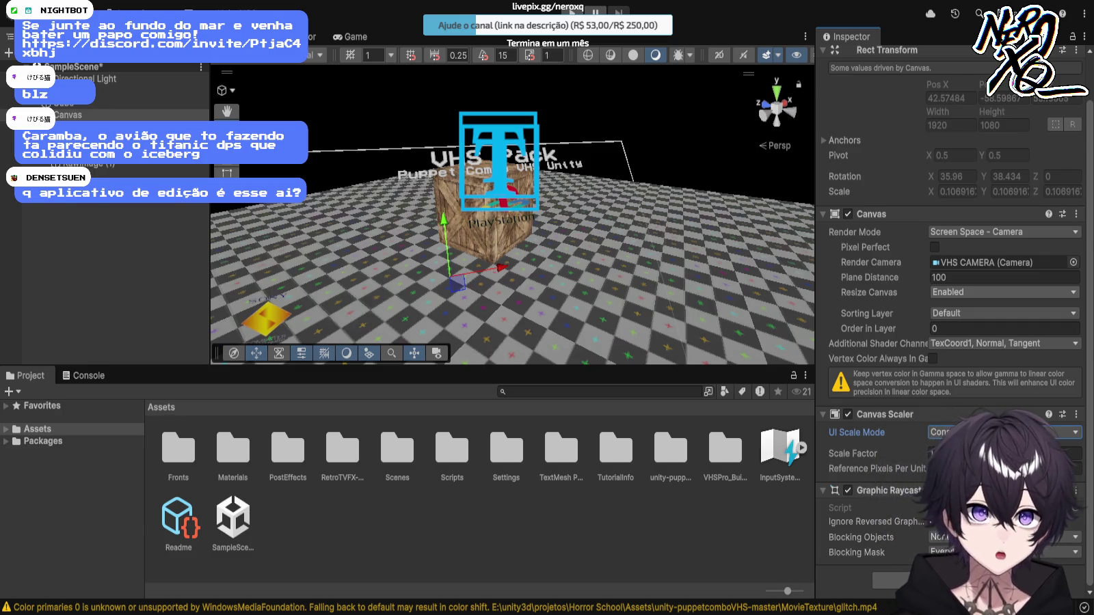
pyautogui.click(69, 103)
pyautogui.click(68, 90)
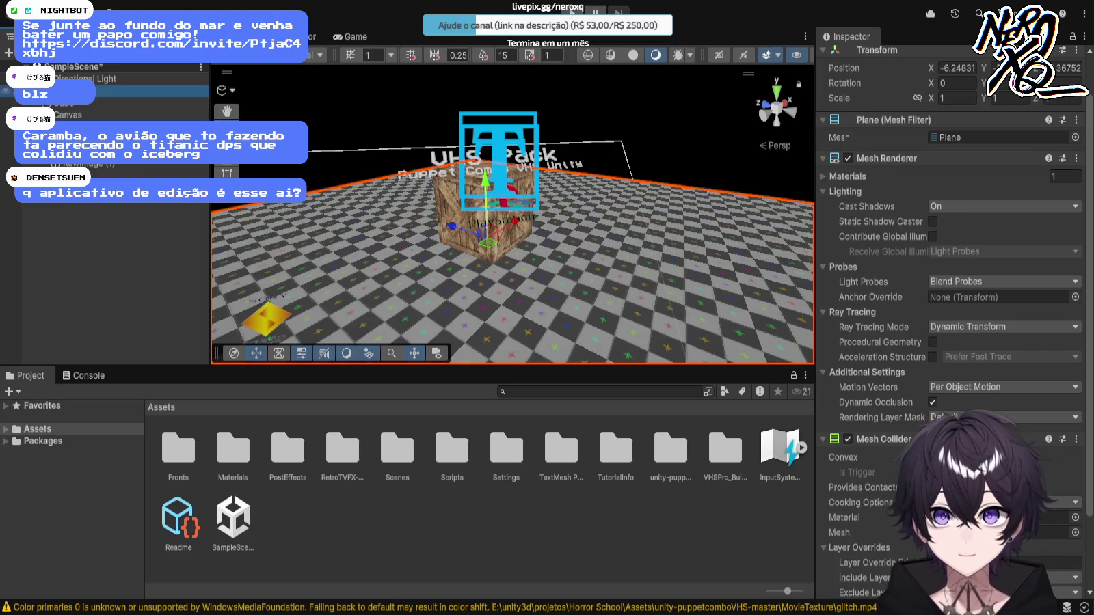
pyautogui.click(69, 79)
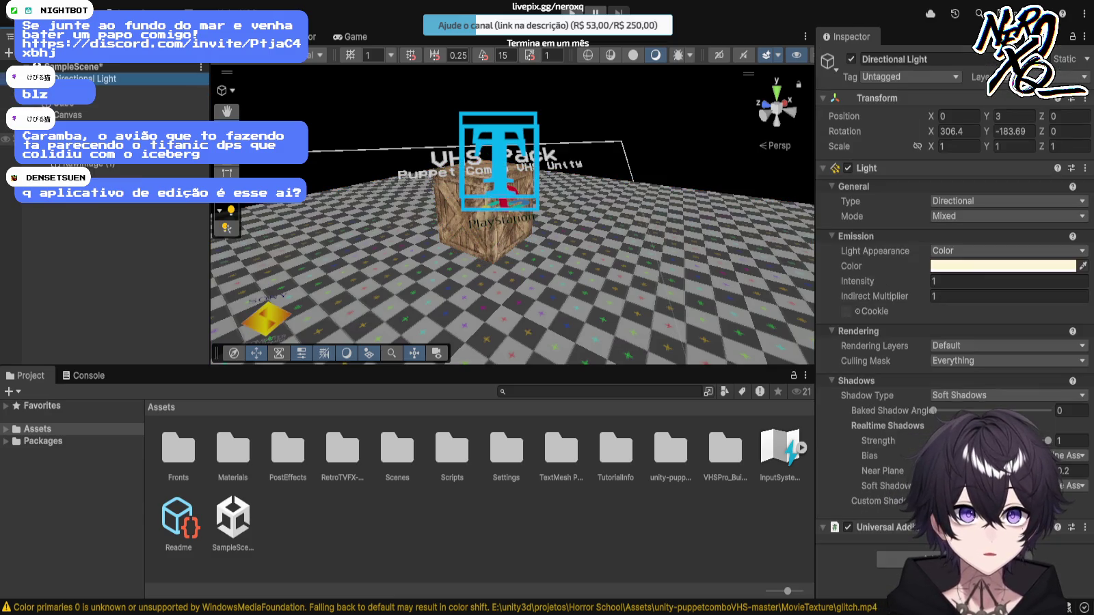
pyautogui.click(68, 128)
pyautogui.click(69, 165)
pyautogui.click(69, 176)
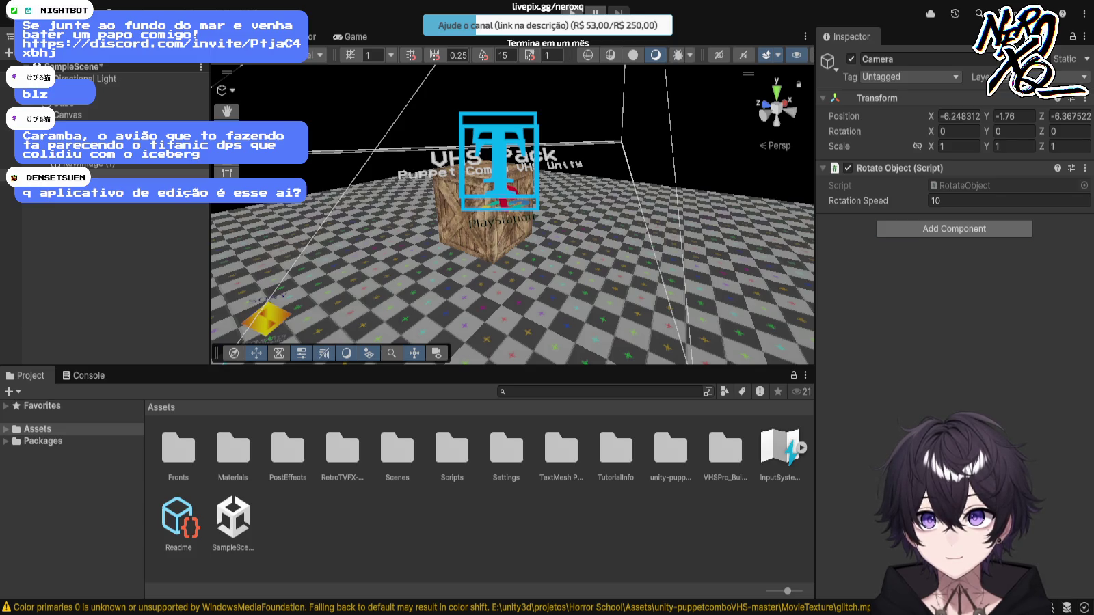
pyautogui.press('Delete')
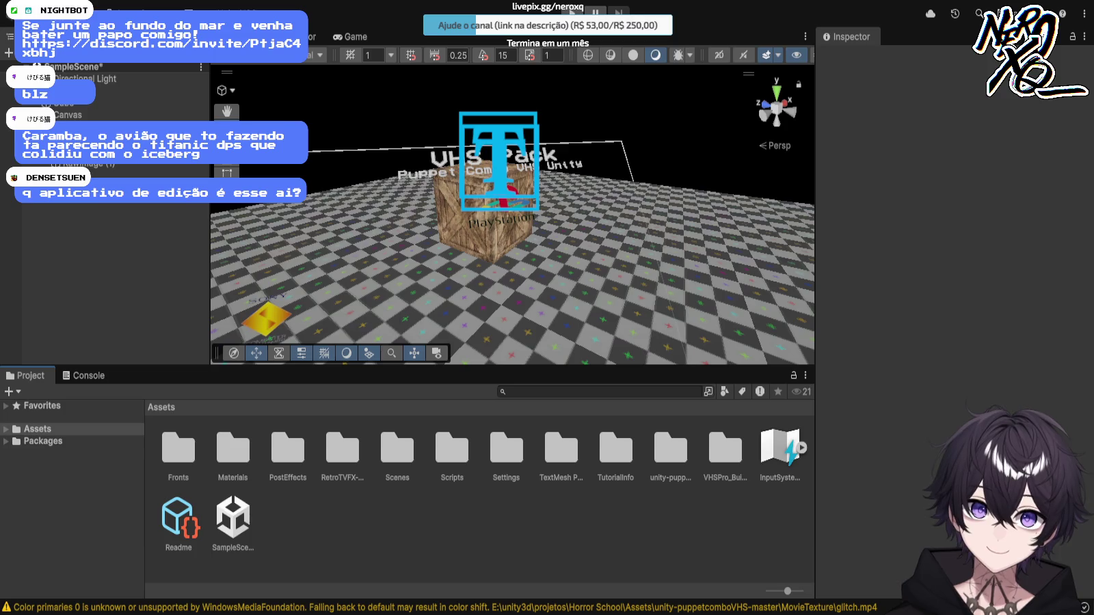
# Step: Peek into RetroTVFX-2.0.0/Runtime and PostEffects, then return to the Assets folder
pyautogui.doubleClick(342, 448)
pyautogui.doubleClick(232, 448)
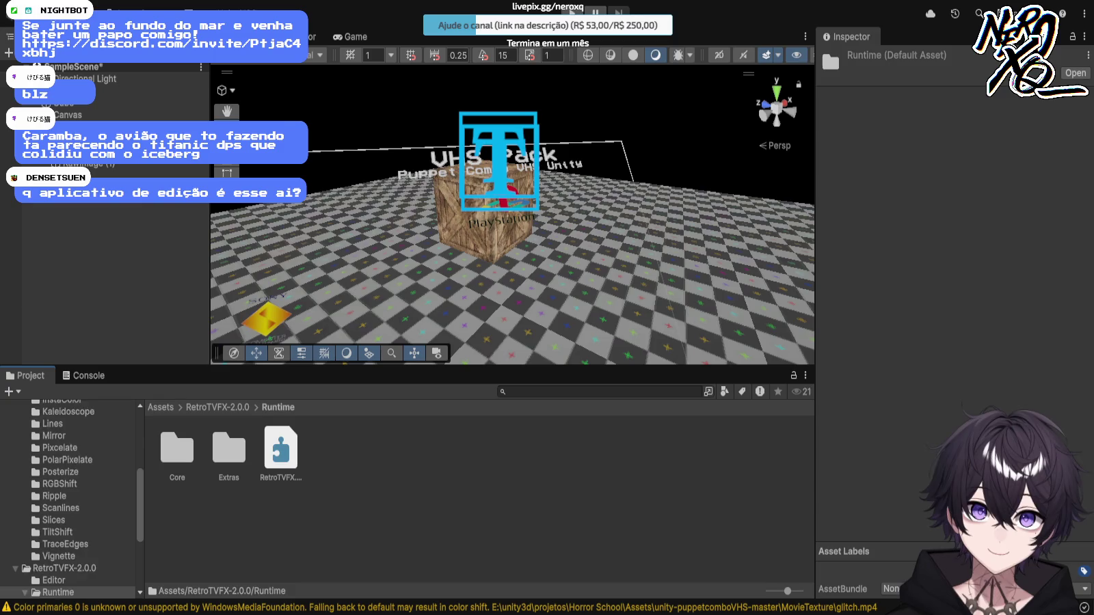
pyautogui.scroll(5, 69, 499)
pyautogui.click(55, 465)
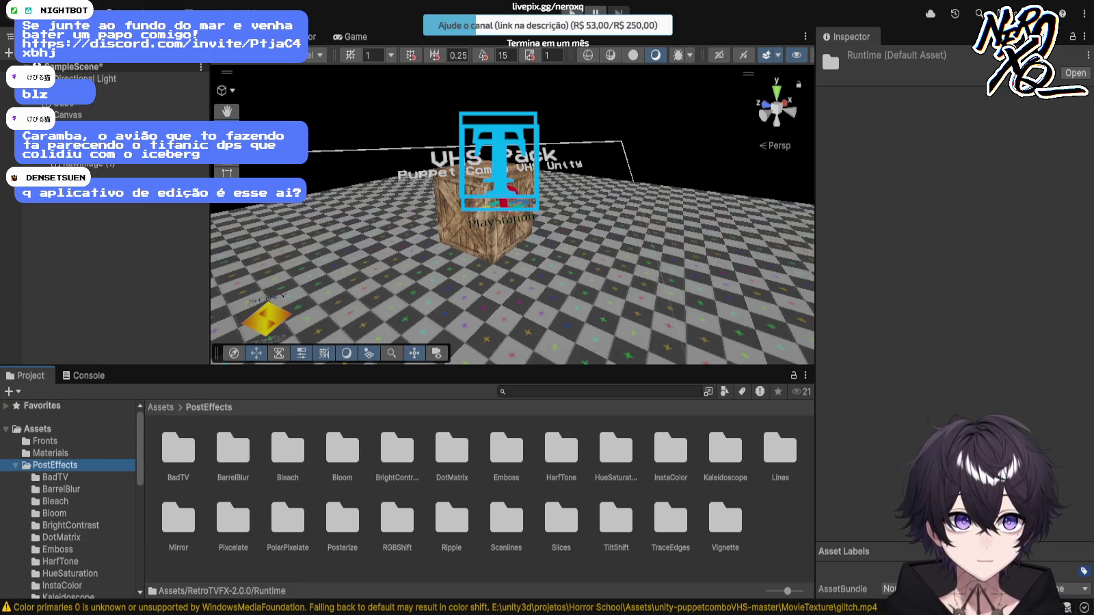
pyautogui.press('Left')
pyautogui.press('Left')
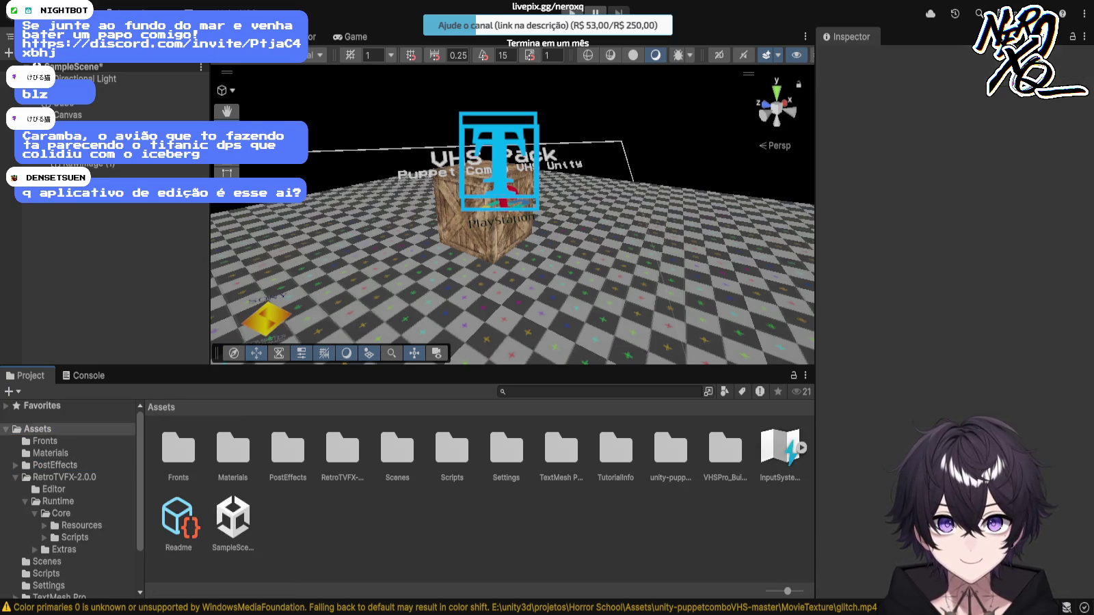
# Step: Inspect the Readme and ReadmeEditor scripts in TutorialInfo/Scripts and its Editor subfolder
pyautogui.doubleClick(616, 448)
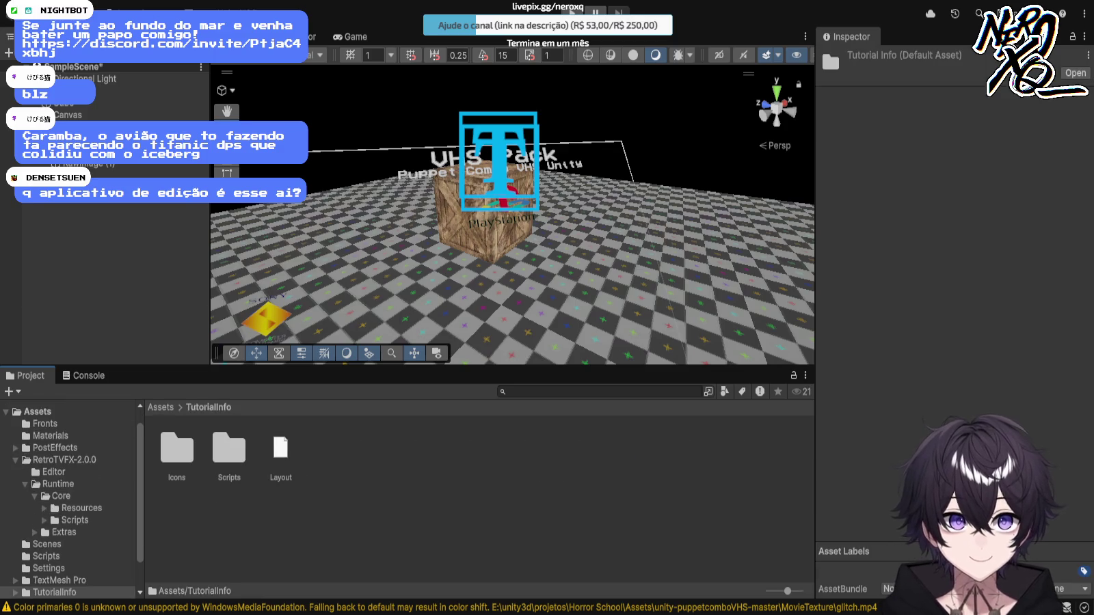
pyautogui.doubleClick(229, 452)
pyautogui.click(229, 452)
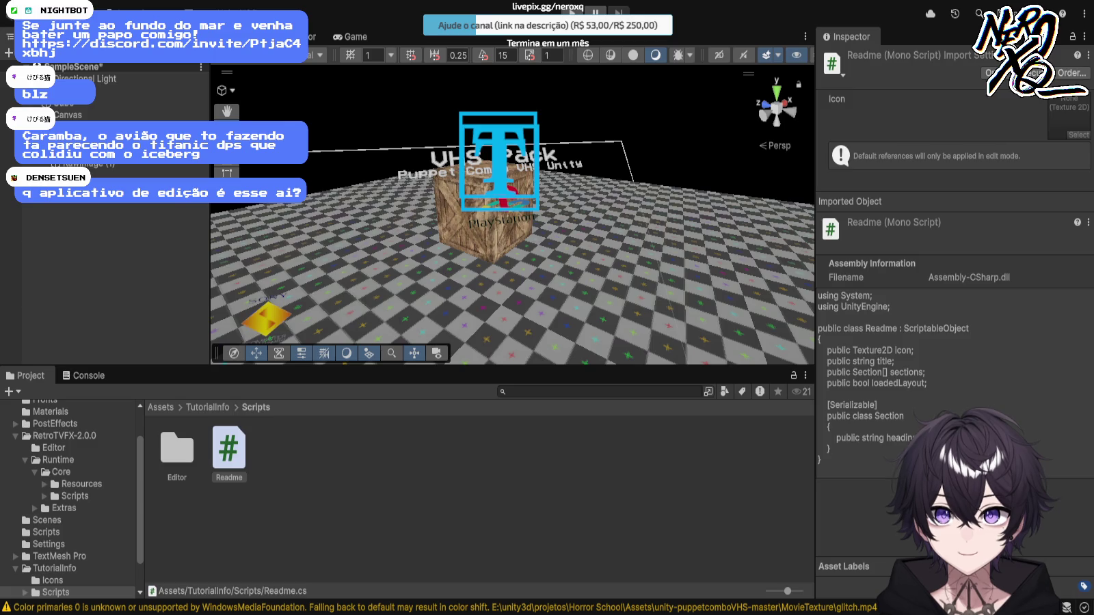
pyautogui.doubleClick(177, 448)
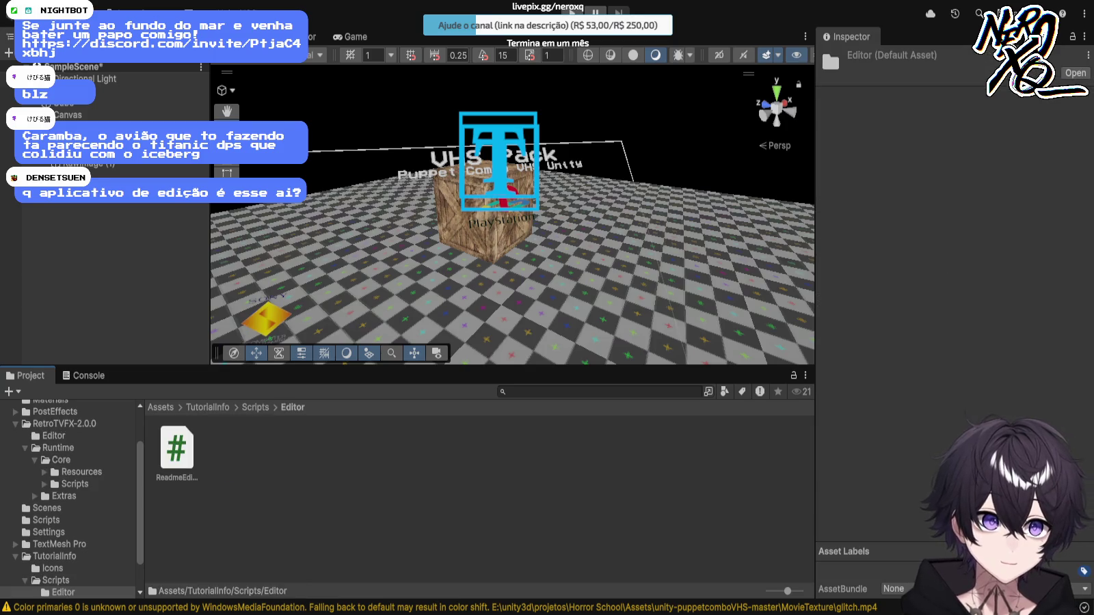
pyautogui.click(177, 451)
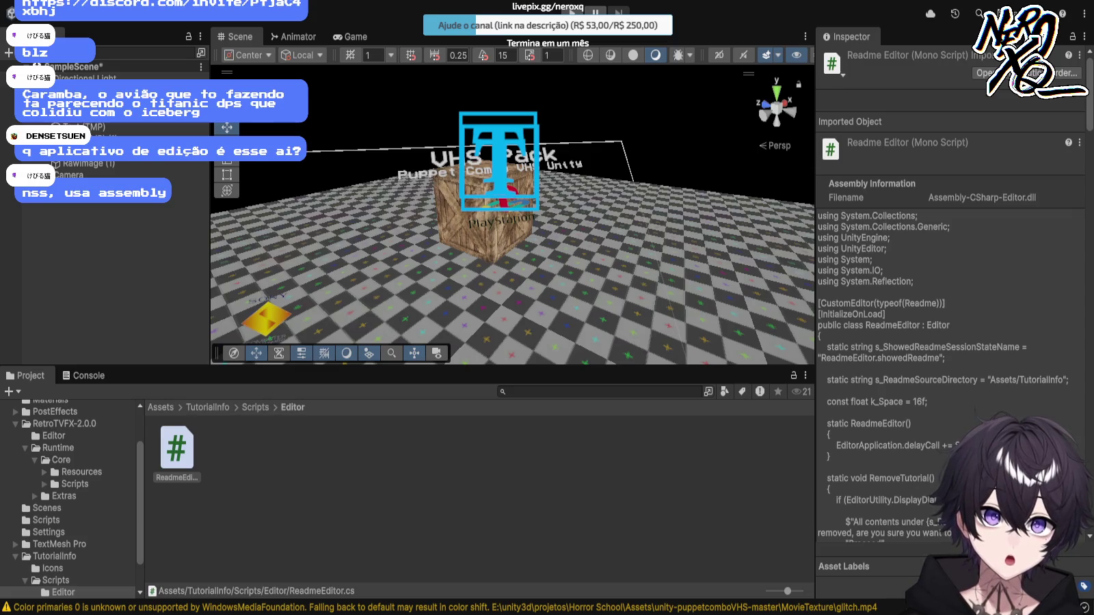
pyautogui.click(177, 451)
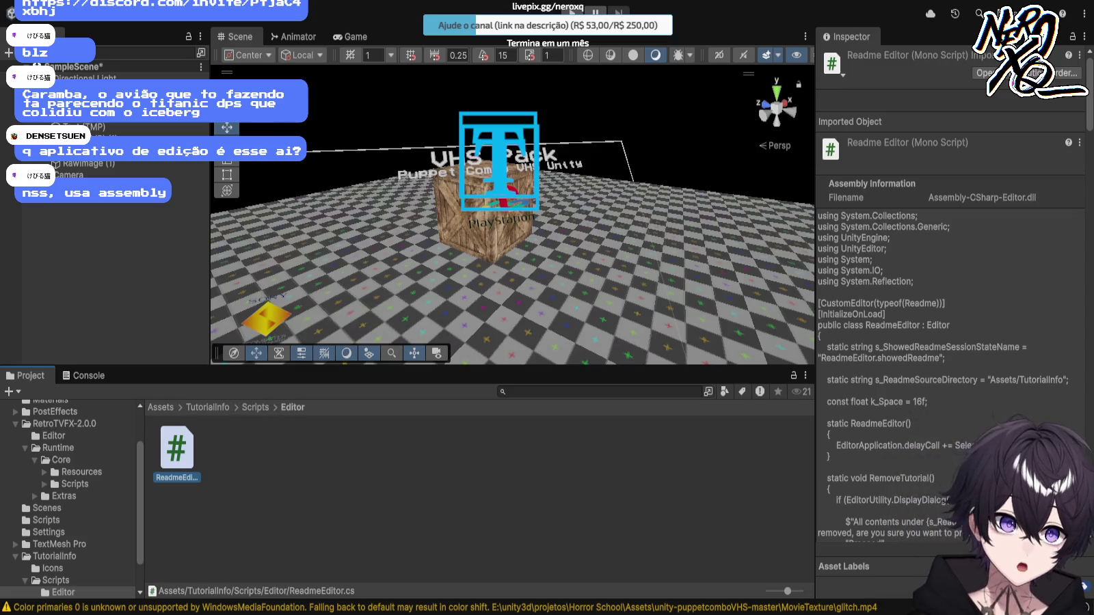
pyautogui.press('Escape')
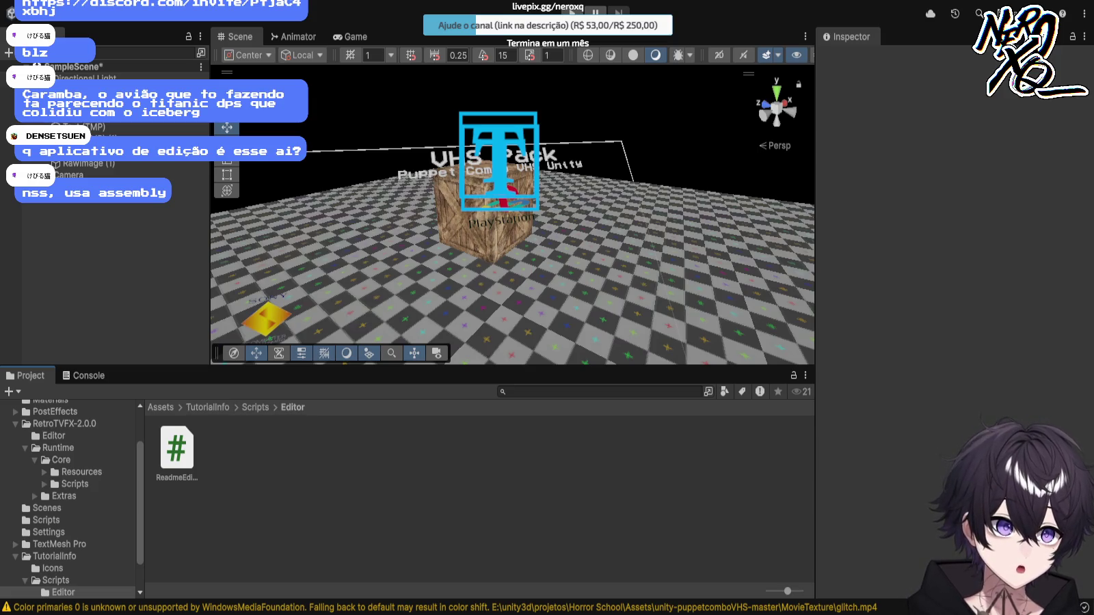
# Step: Inspect the TutorialInfo Layout file, then open the unity-puppetcomboVHS-master folder
pyautogui.click(55, 556)
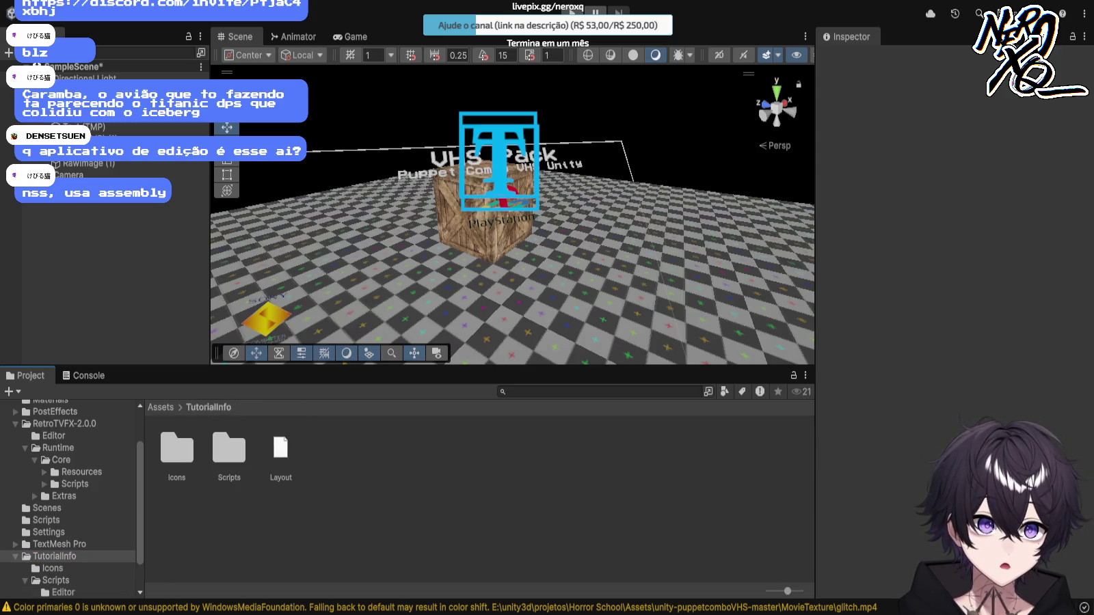
pyautogui.click(281, 450)
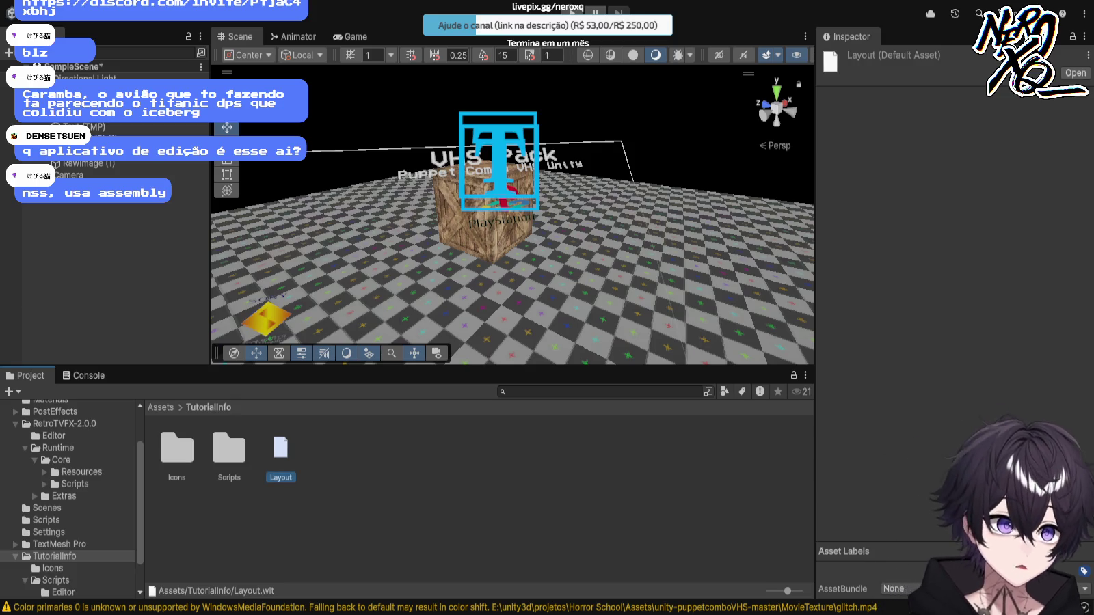
pyautogui.click(478, 520)
pyautogui.scroll(-2, 72, 498)
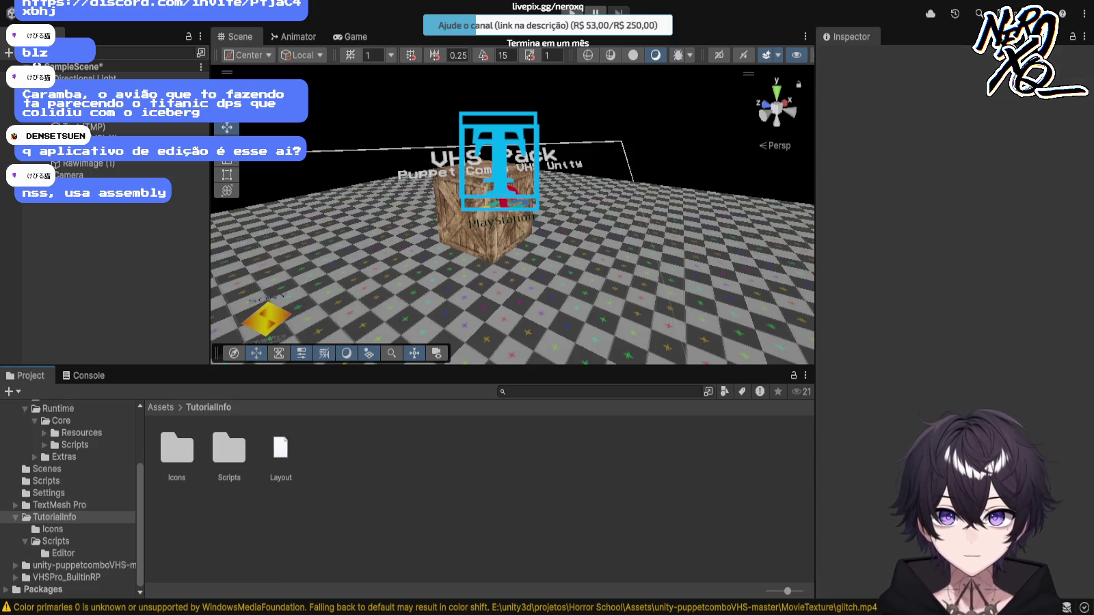
pyautogui.click(82, 566)
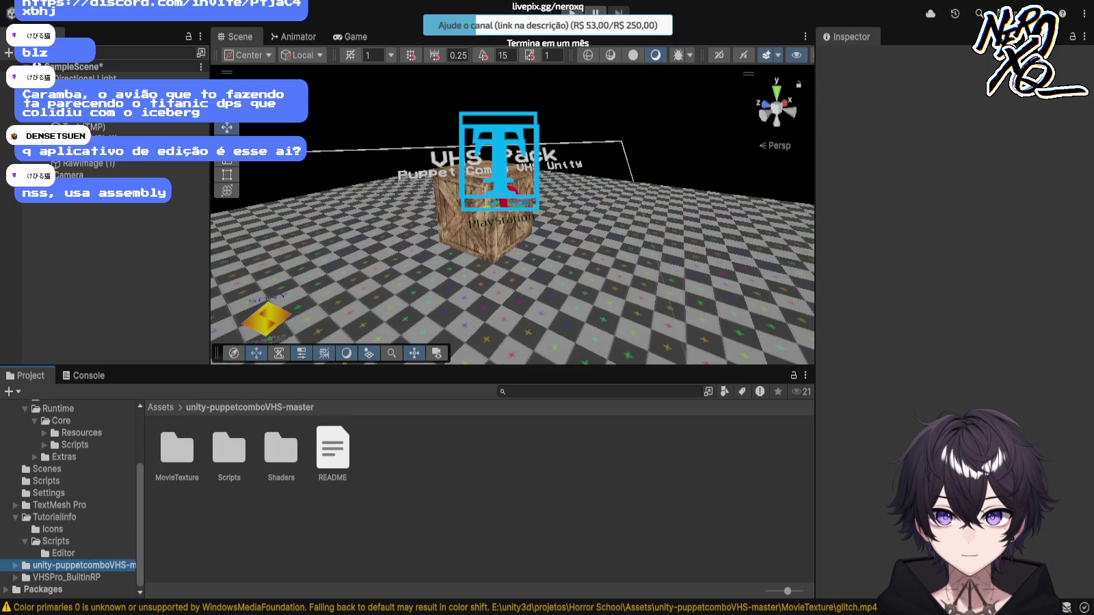
# Step: Read the VHS pack's README, then browse its Shaders and VHSPro_BuiltinRP folders and the postVHSPro script
pyautogui.click(332, 452)
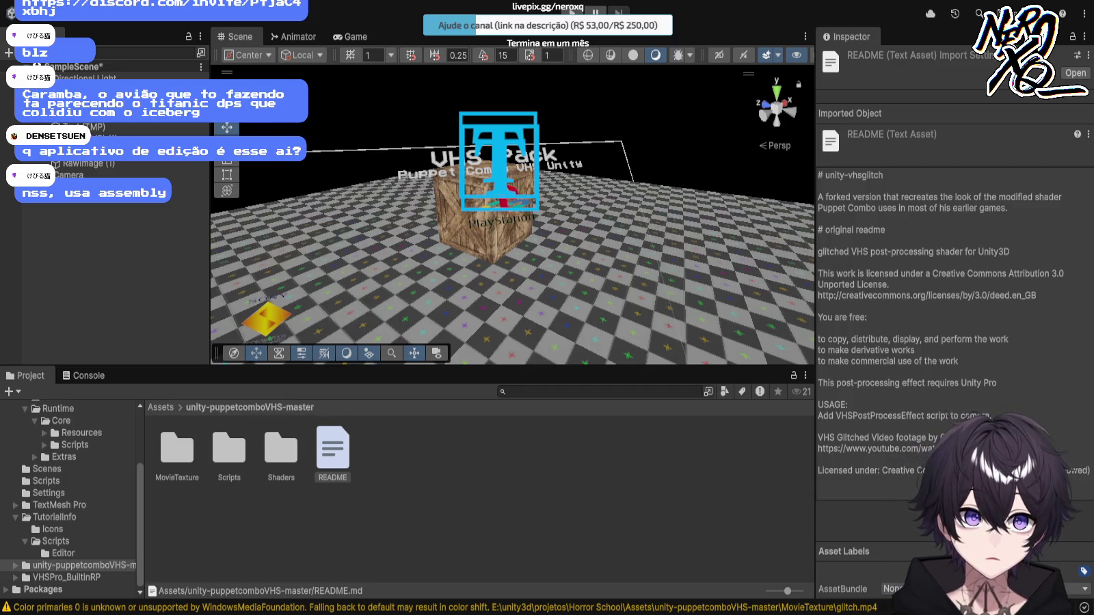
pyautogui.click(332, 451)
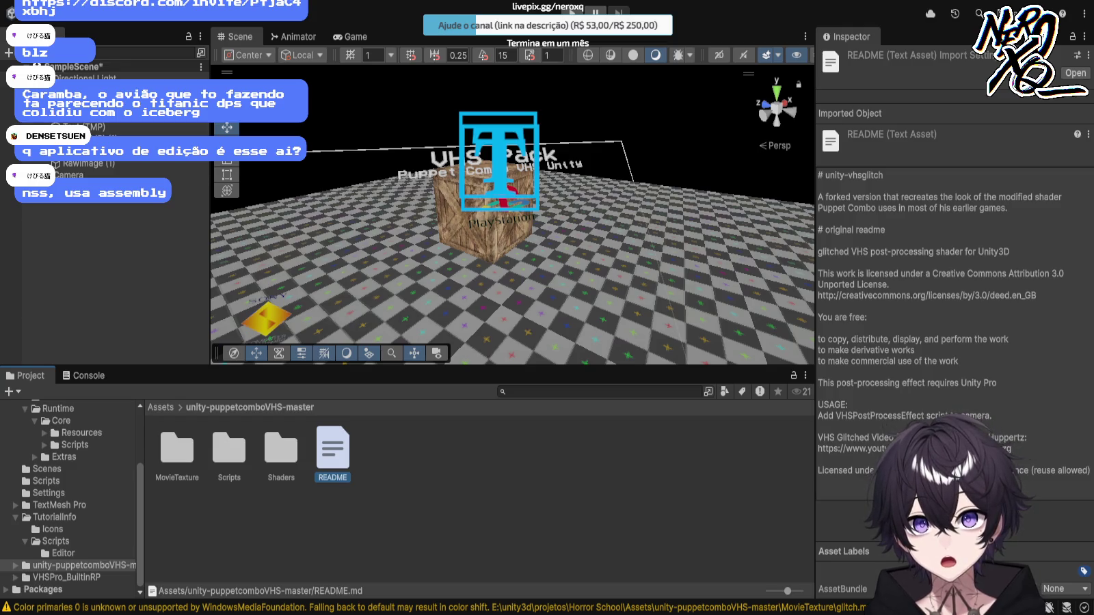
pyautogui.doubleClick(281, 450)
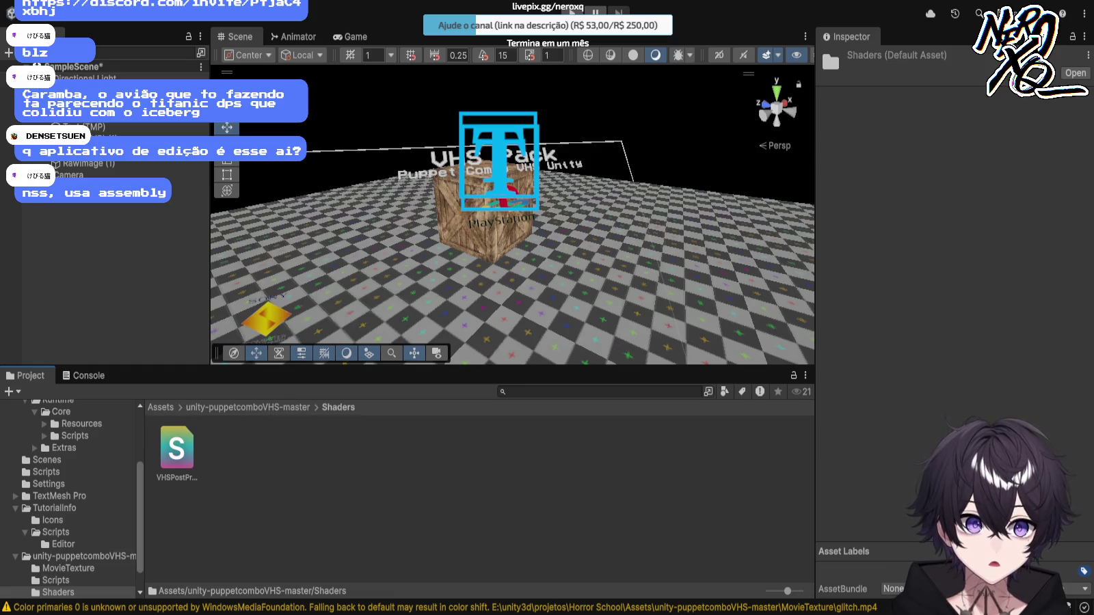
pyautogui.click(58, 592)
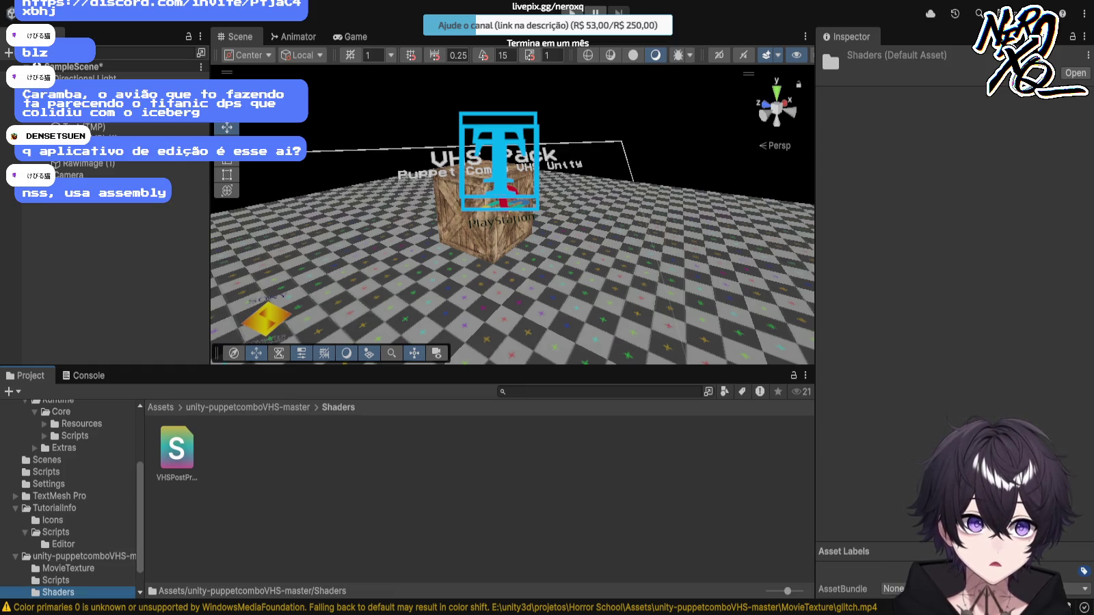
pyautogui.press('Up')
pyautogui.press('Up')
pyautogui.press('Up')
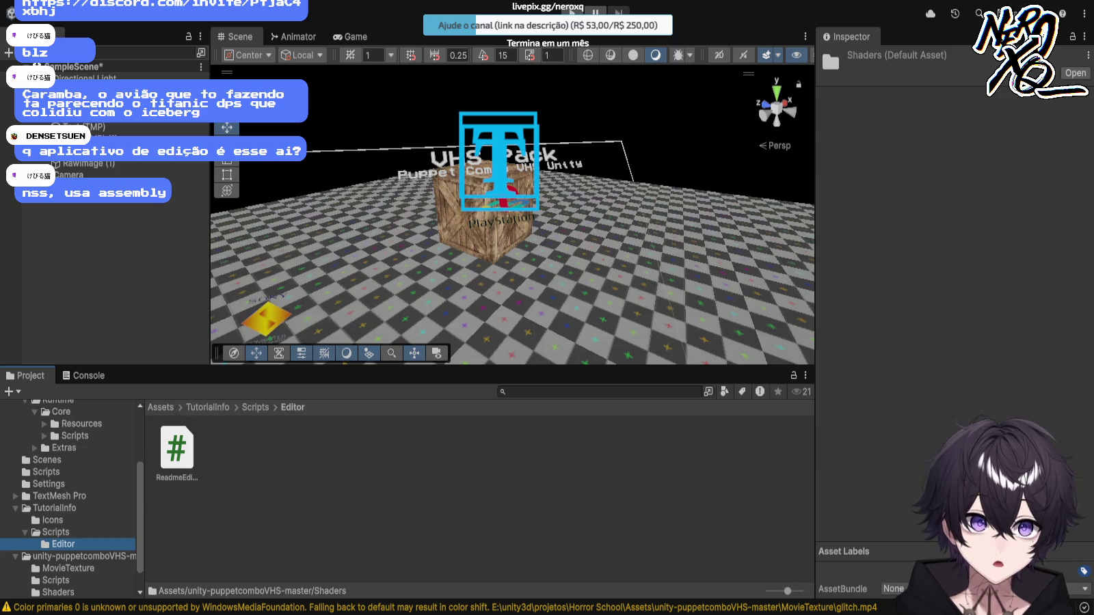
pyautogui.press('Down')
pyautogui.scroll(-2, 69, 499)
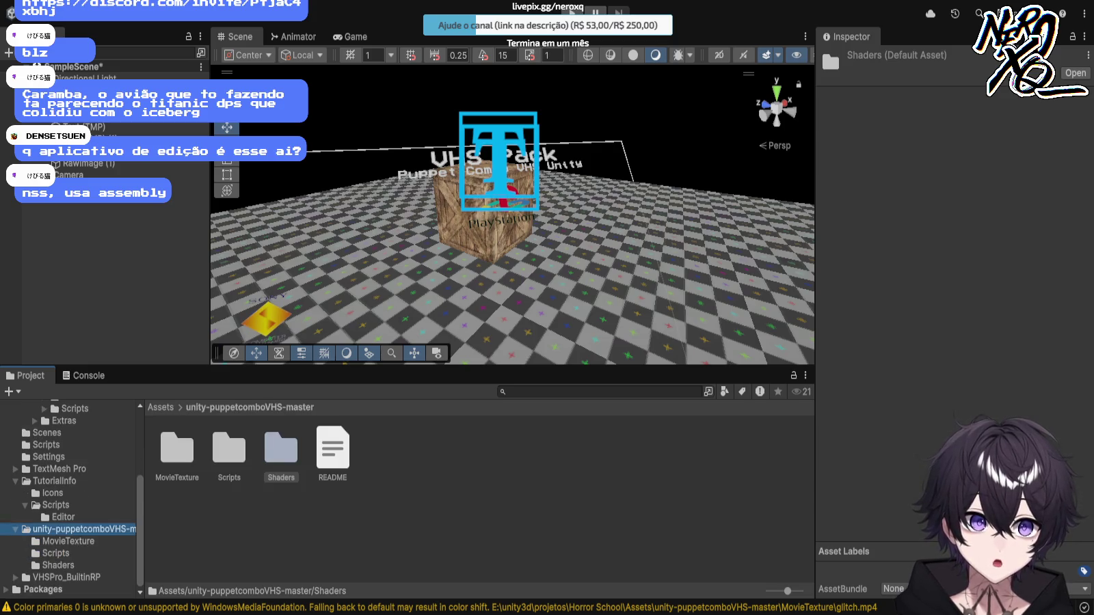
pyautogui.click(65, 577)
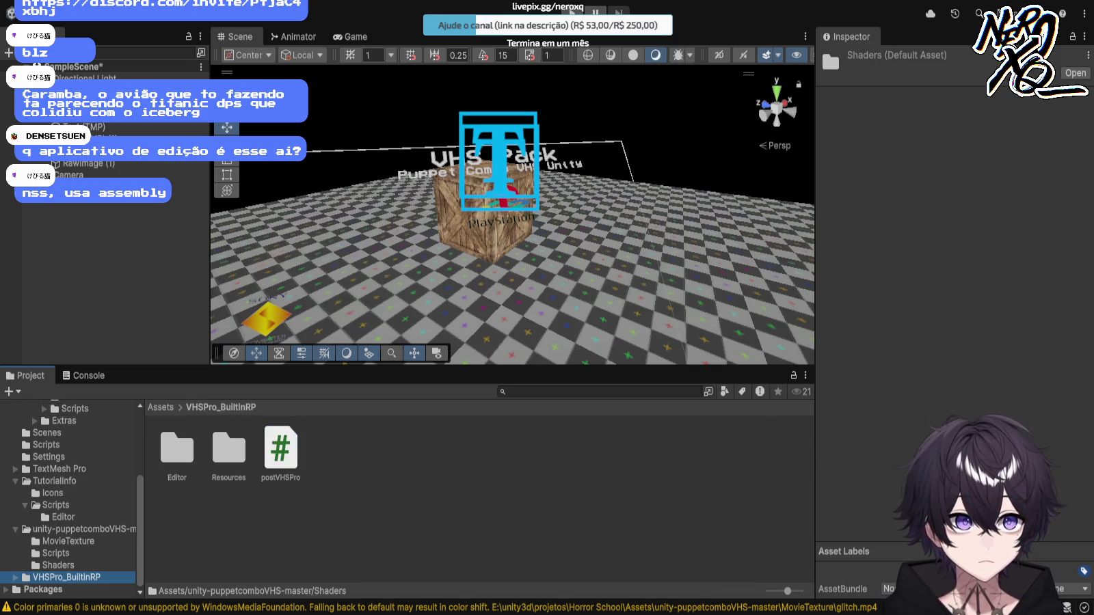
pyautogui.click(280, 451)
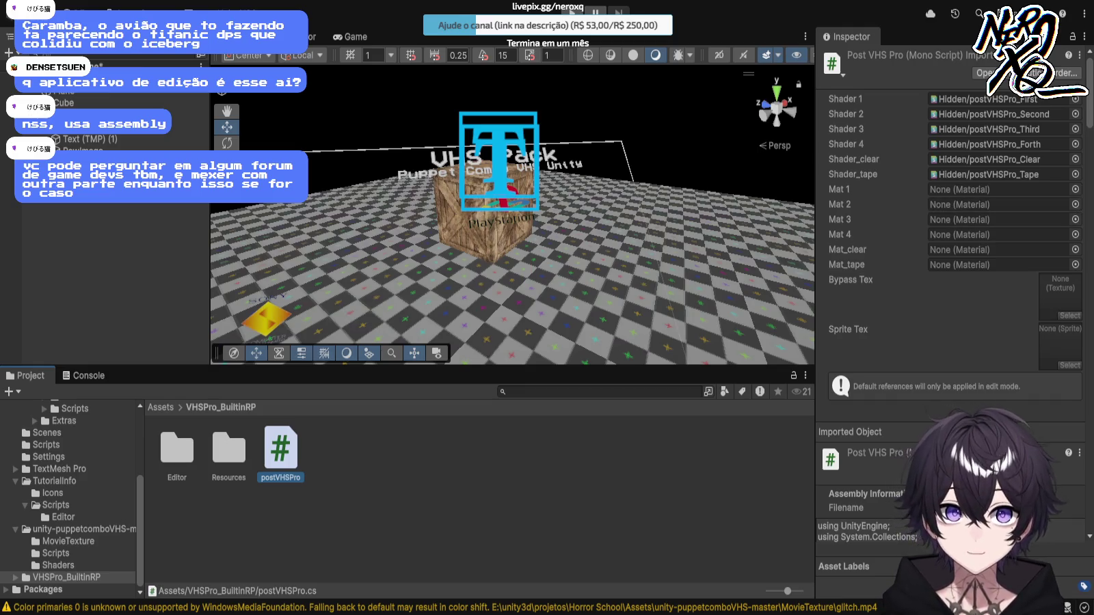
# Step: Check the Resources and MovieTexture folders, open the Scripts folder, and select the Camera
pyautogui.doubleClick(229, 451)
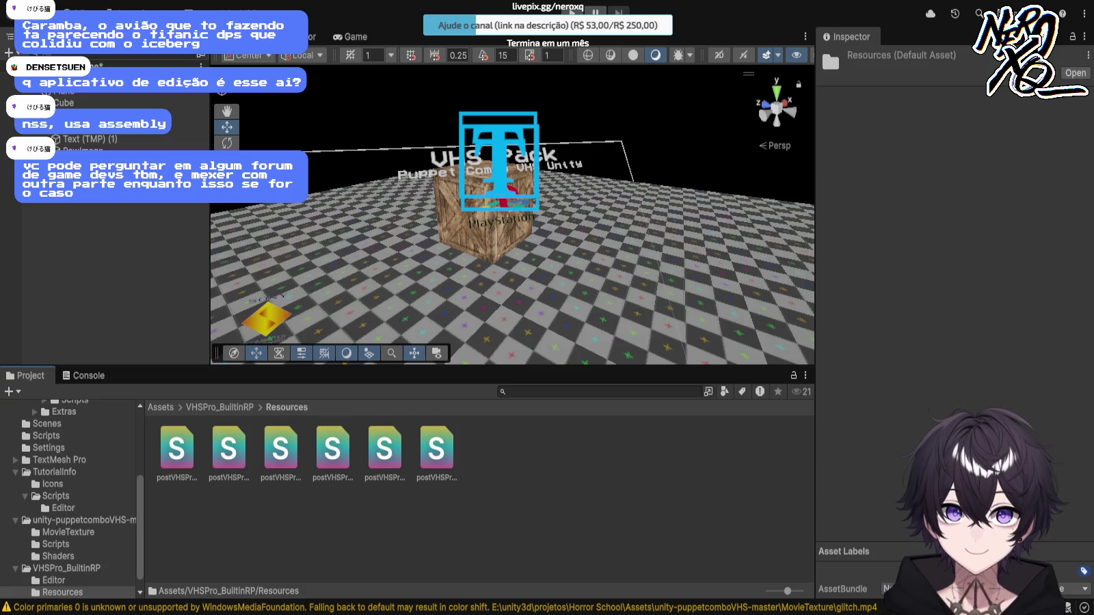
pyautogui.click(67, 569)
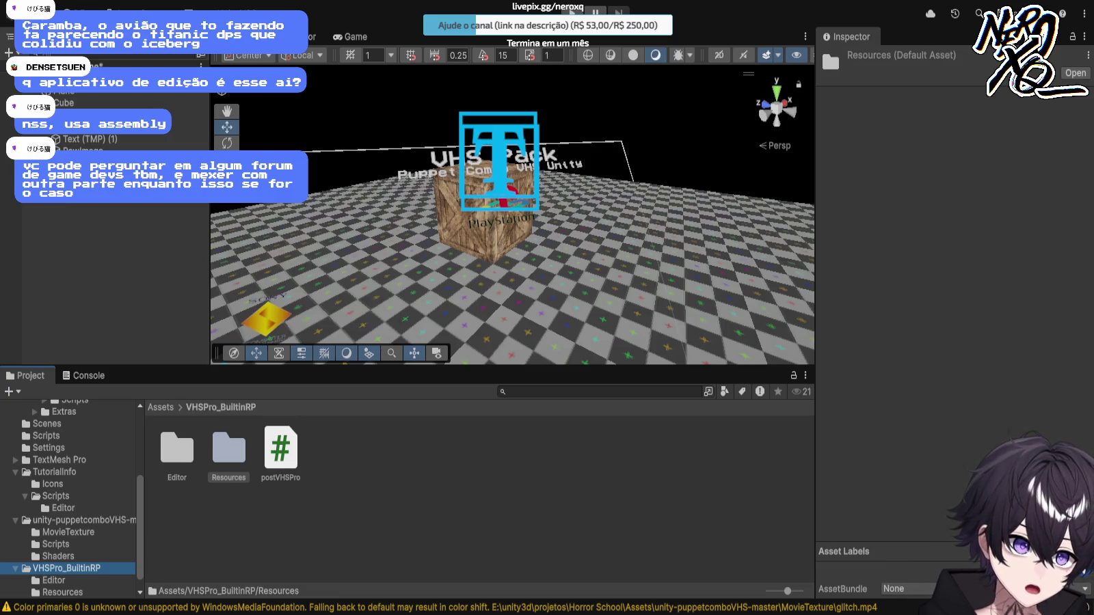
pyautogui.click(76, 521)
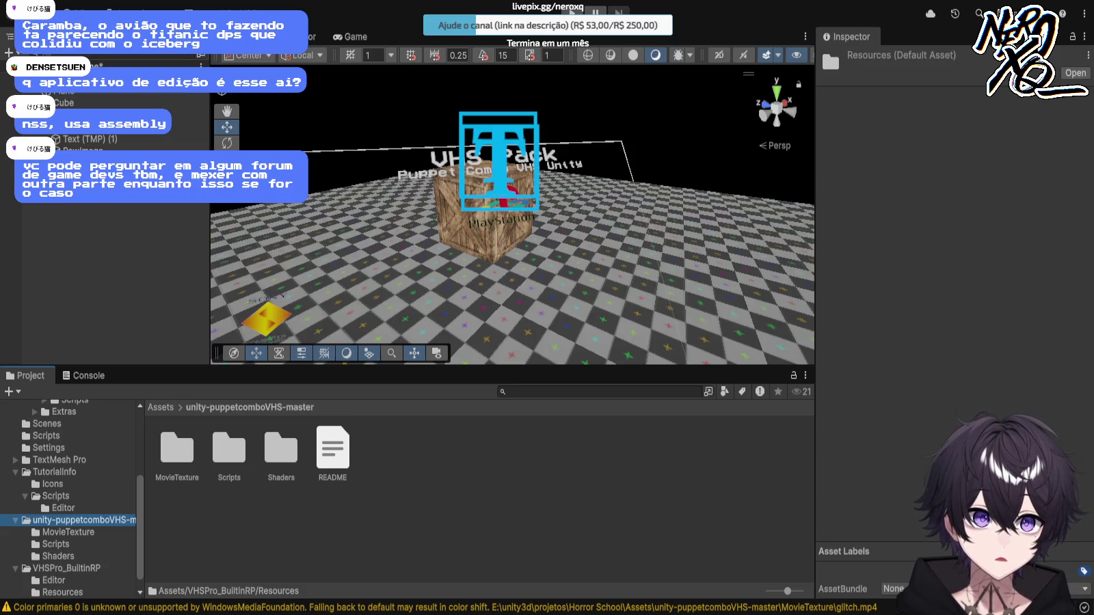
pyautogui.doubleClick(177, 450)
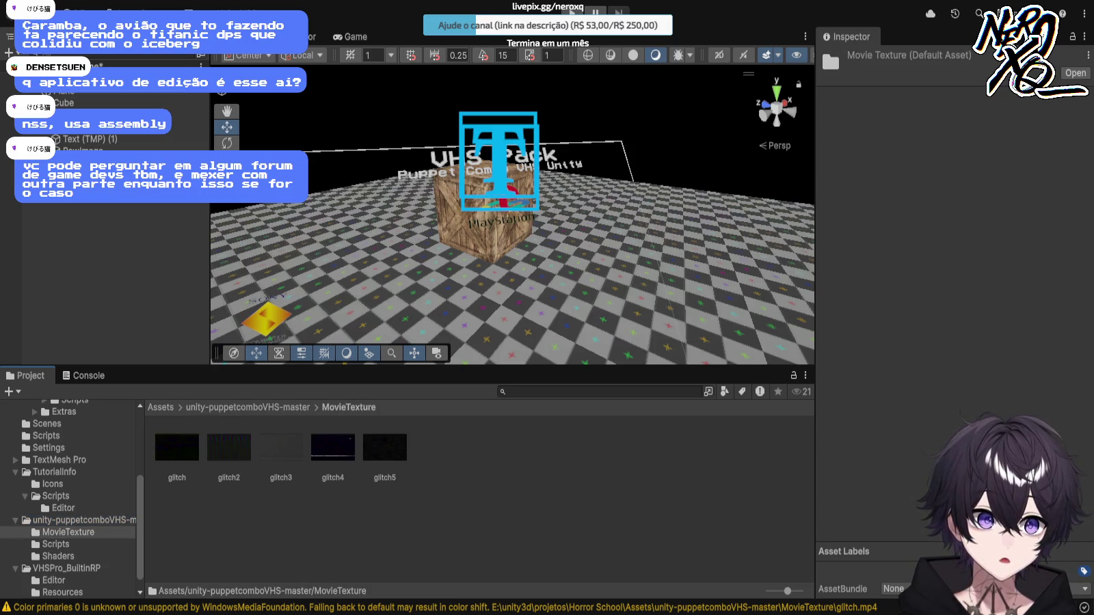
pyautogui.click(76, 521)
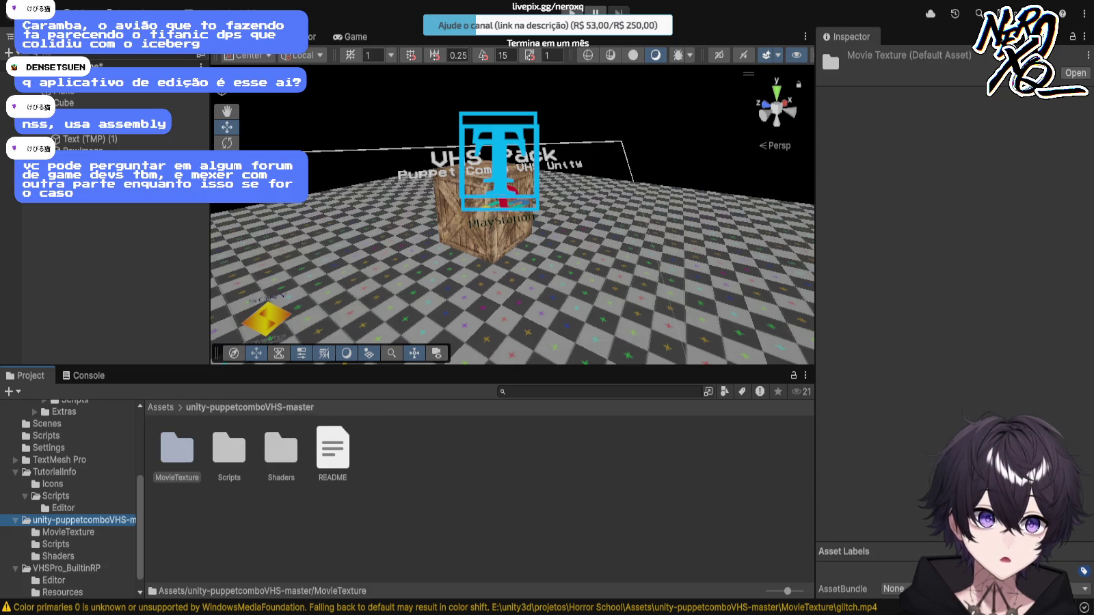
pyautogui.doubleClick(229, 449)
pyautogui.click(82, 175)
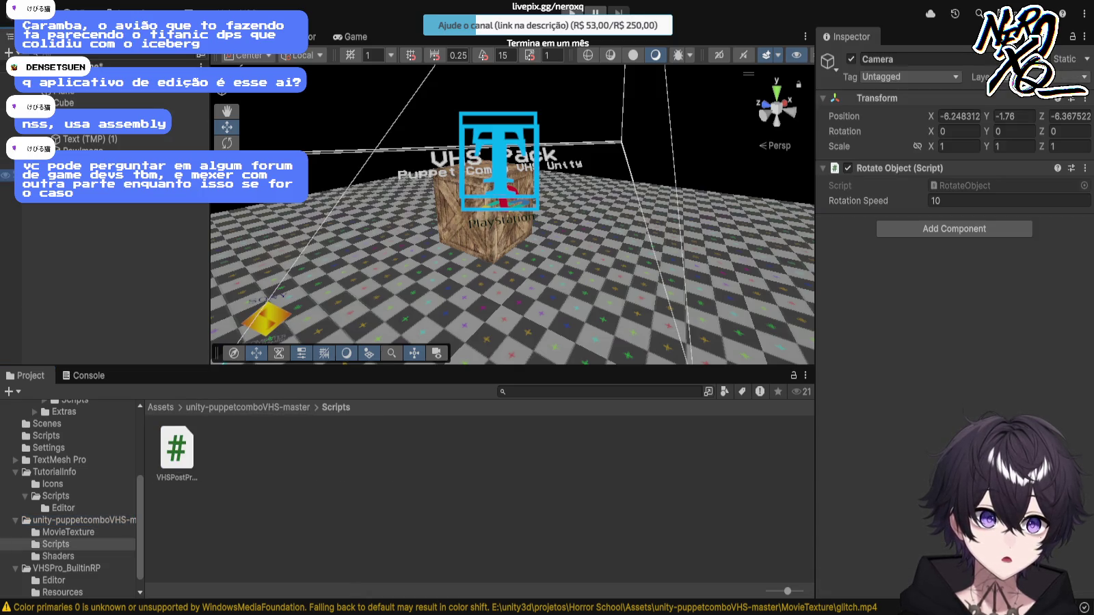
# Step: Attach the VHSPostProcess script to the Camera in the Inspector
pyautogui.moveTo(177, 448)
pyautogui.mouseDown()
pyautogui.moveTo(547, 307)
pyautogui.moveTo(954, 215)
pyautogui.mouseUp()
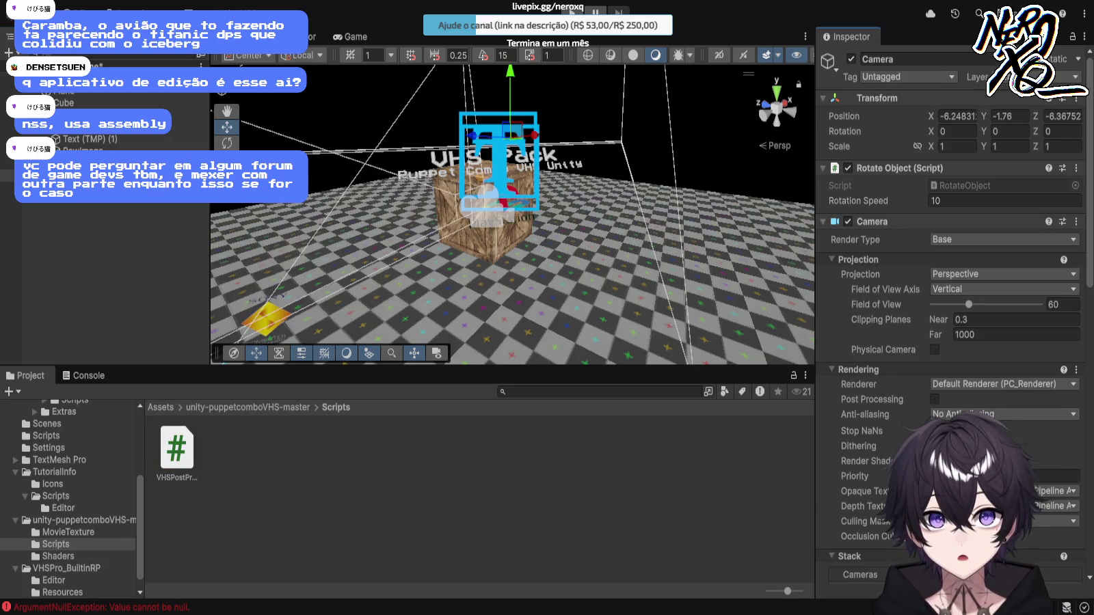
pyautogui.scroll(-2, 951, 308)
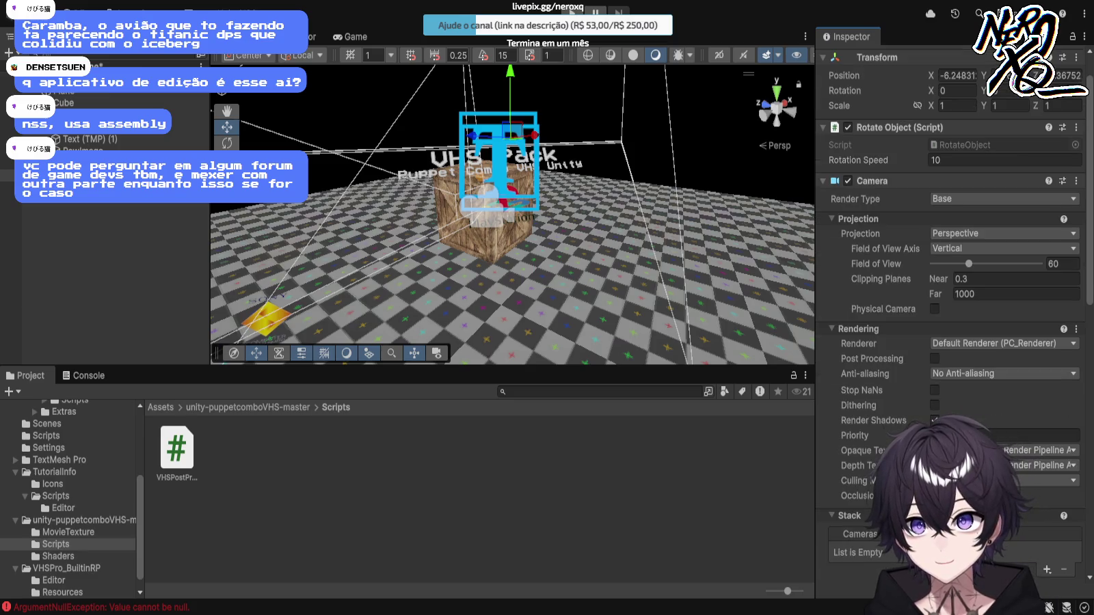
pyautogui.scroll(-12, 950, 307)
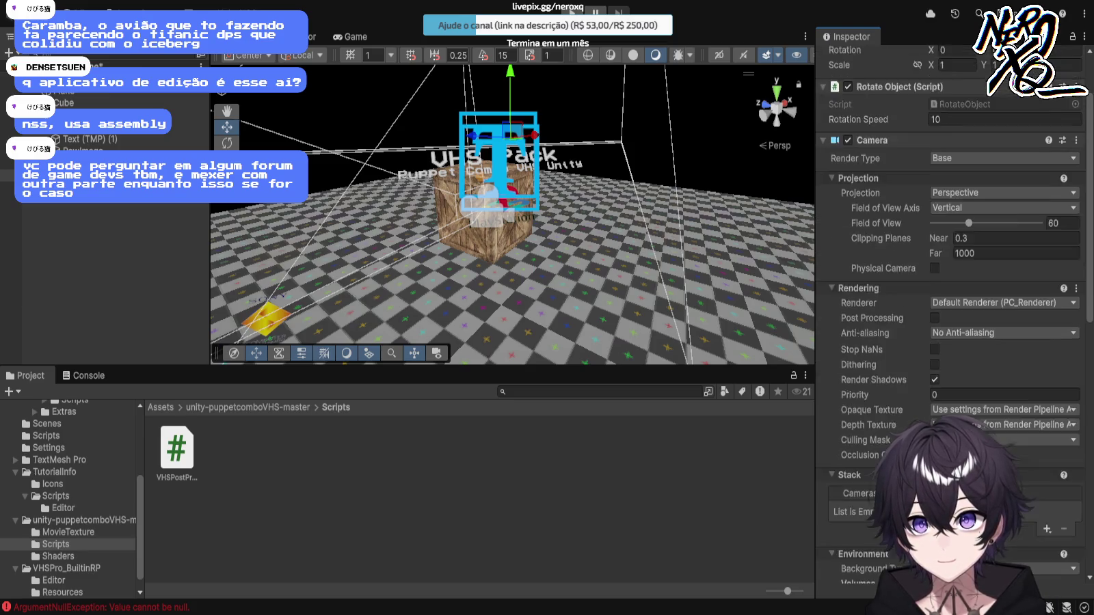
pyautogui.scroll(-8, 951, 308)
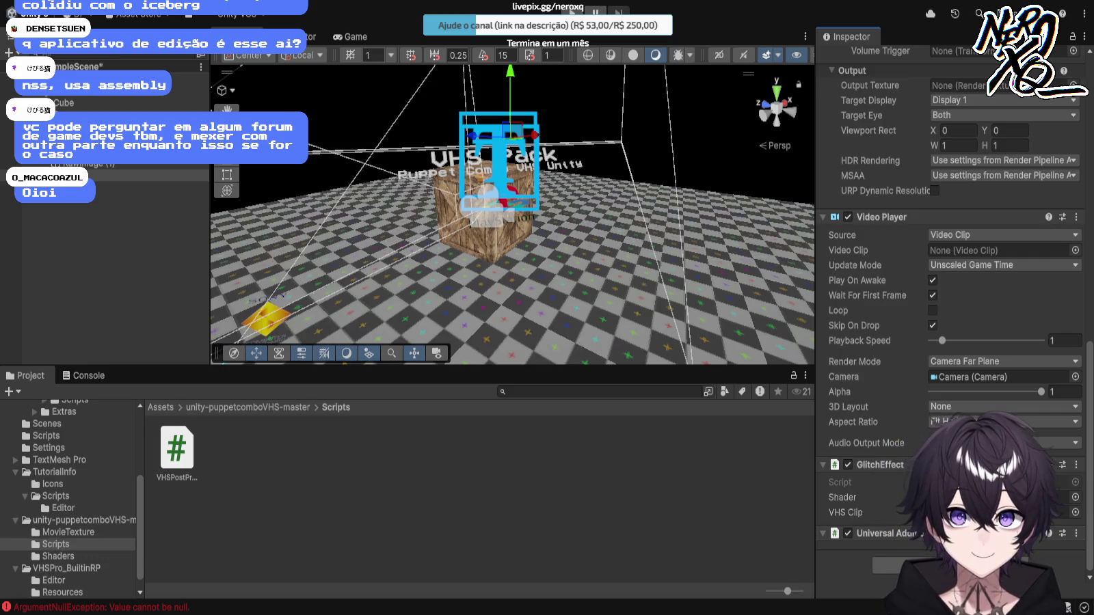
# Step: Assign the VHS shader to the GlitchEffect Shader slot and pick a glitch clip from MovieTexture
pyautogui.click(59, 556)
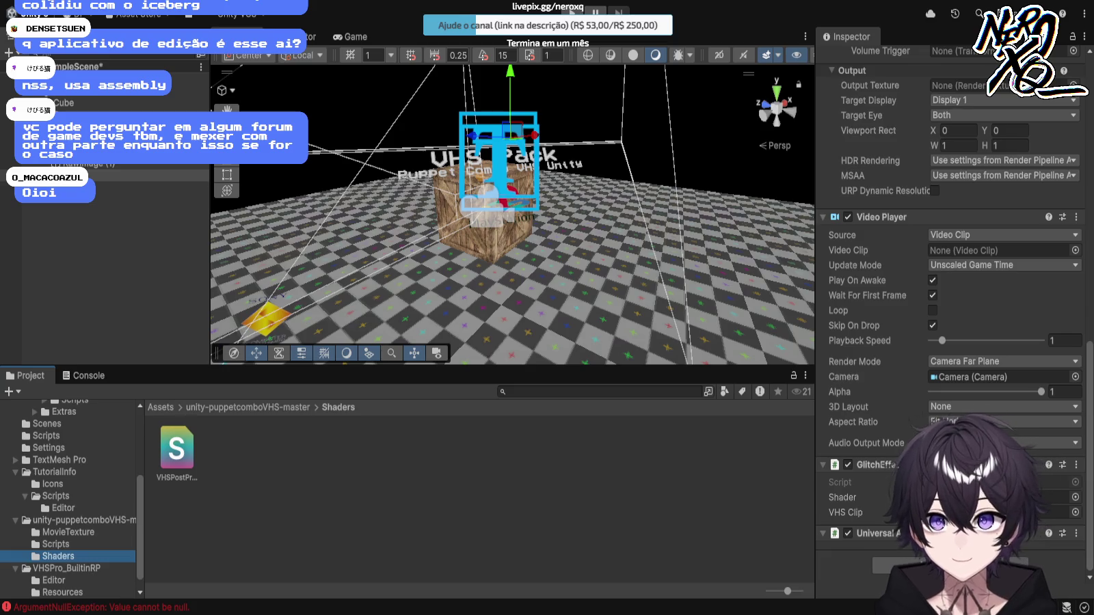
pyautogui.click(176, 450)
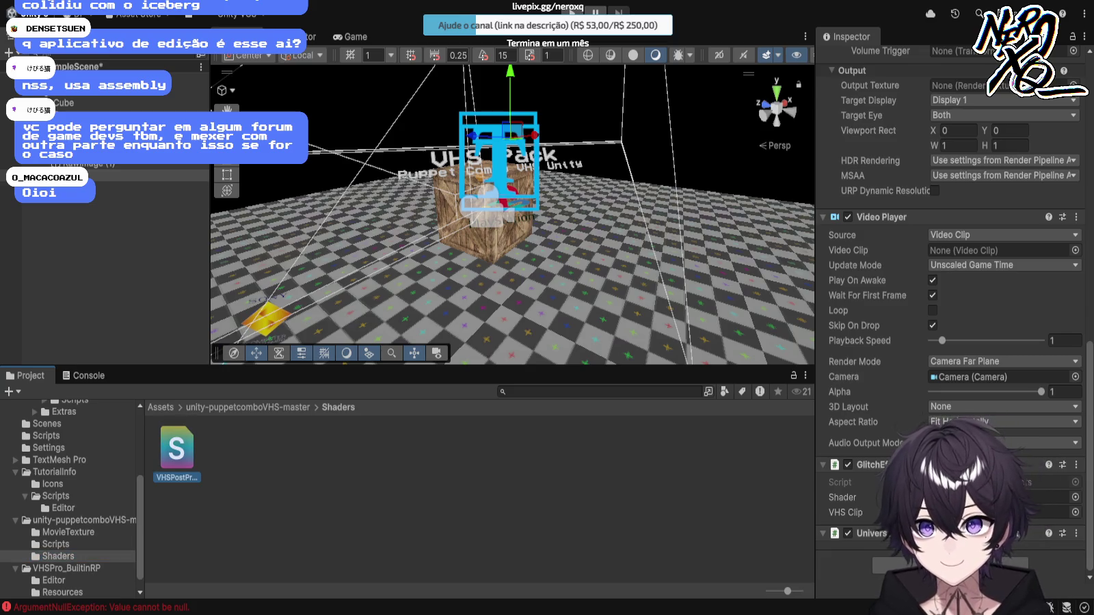
pyautogui.moveTo(177, 450); pyautogui.dragTo(1046, 497)
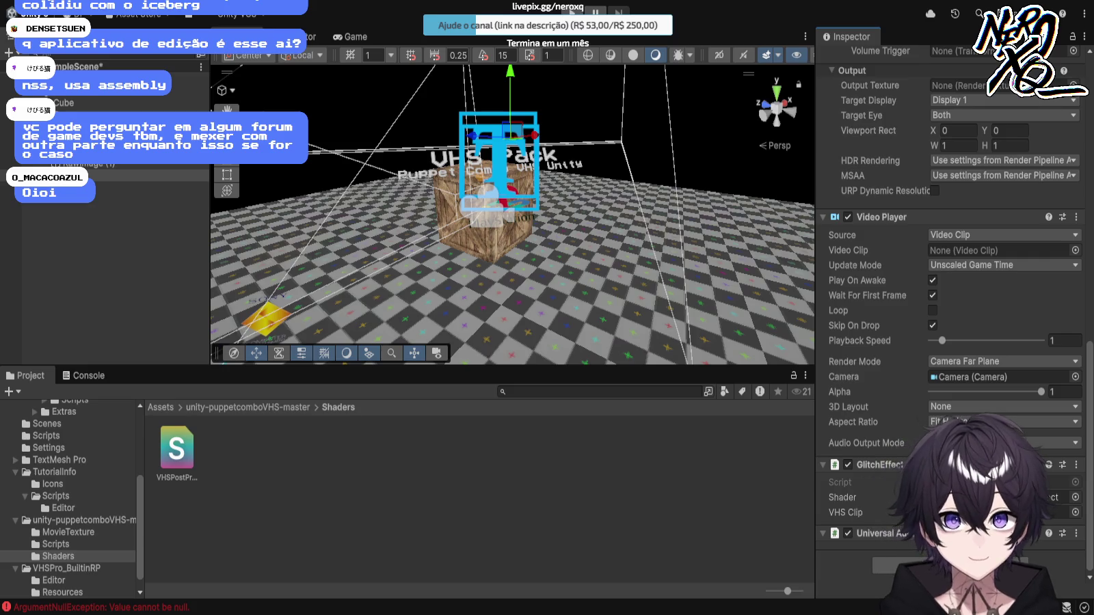
pyautogui.click(69, 532)
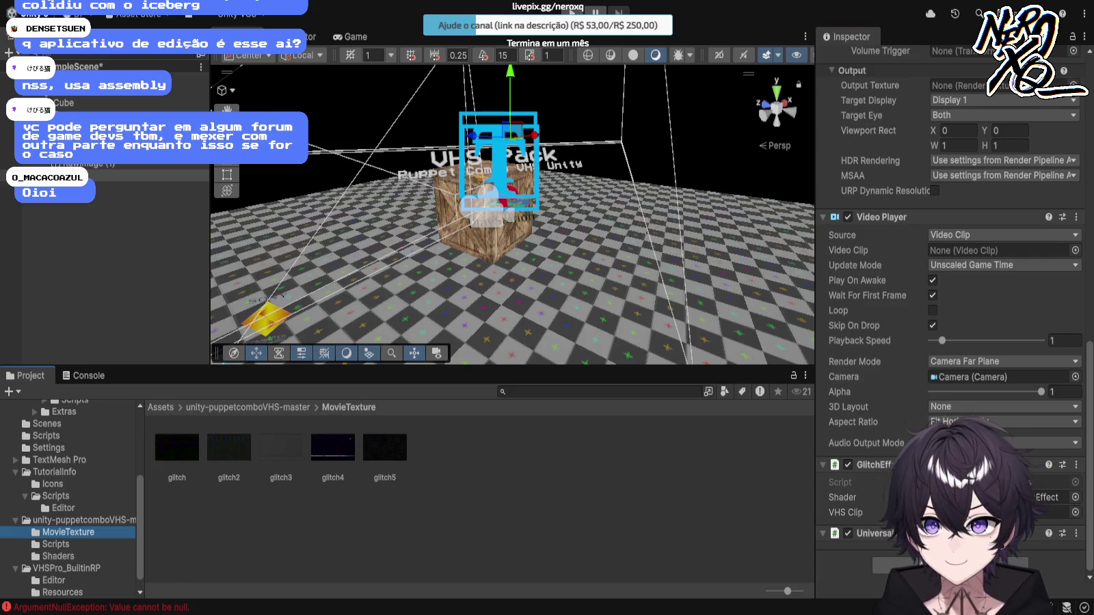
pyautogui.click(176, 448)
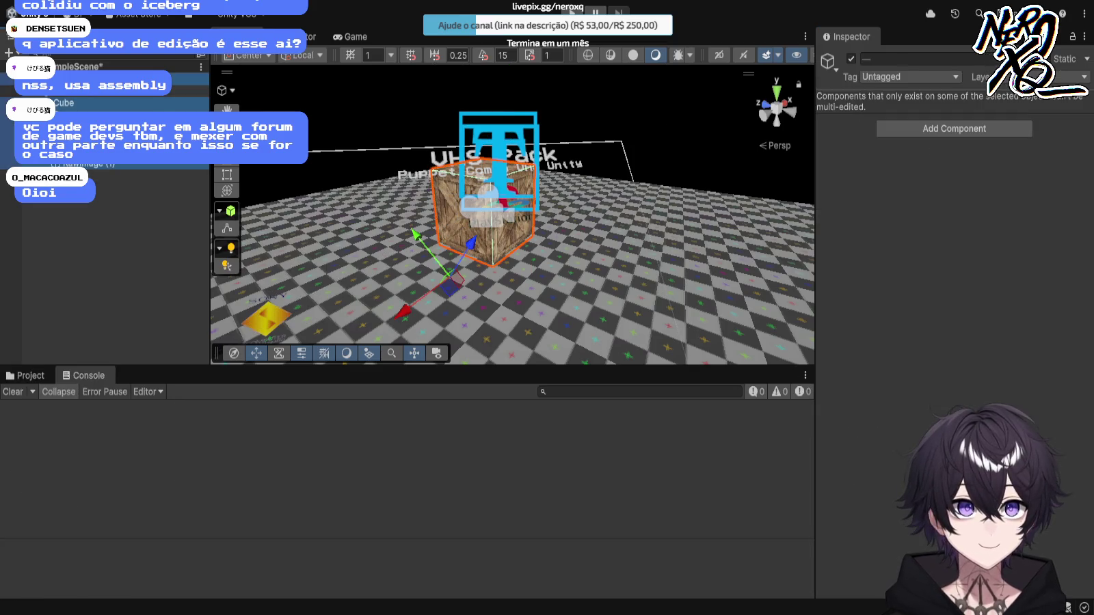
# Step: Undo the accidental deletion, then delete the VHS Pack Canvas and its contents
pyautogui.press('Delete')
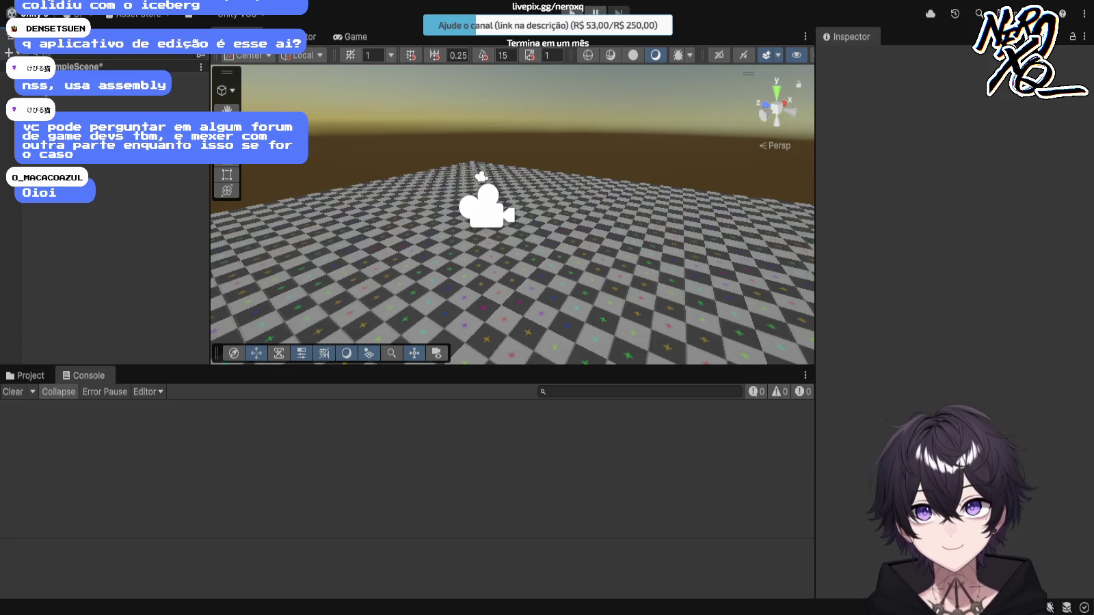
pyautogui.hotkey('ctrl', 'z')
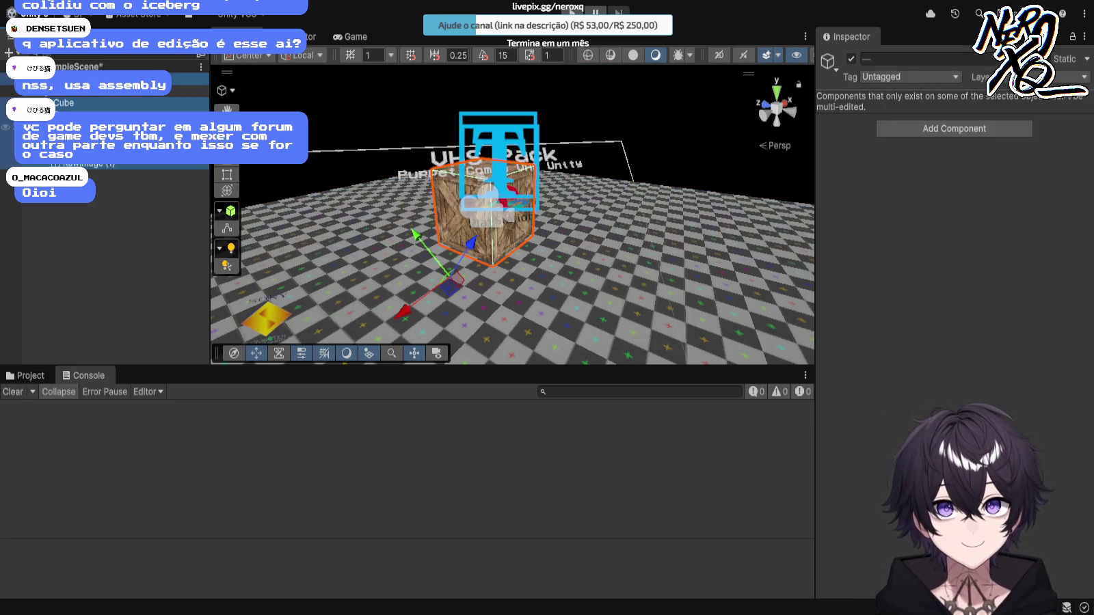
pyautogui.click(102, 137)
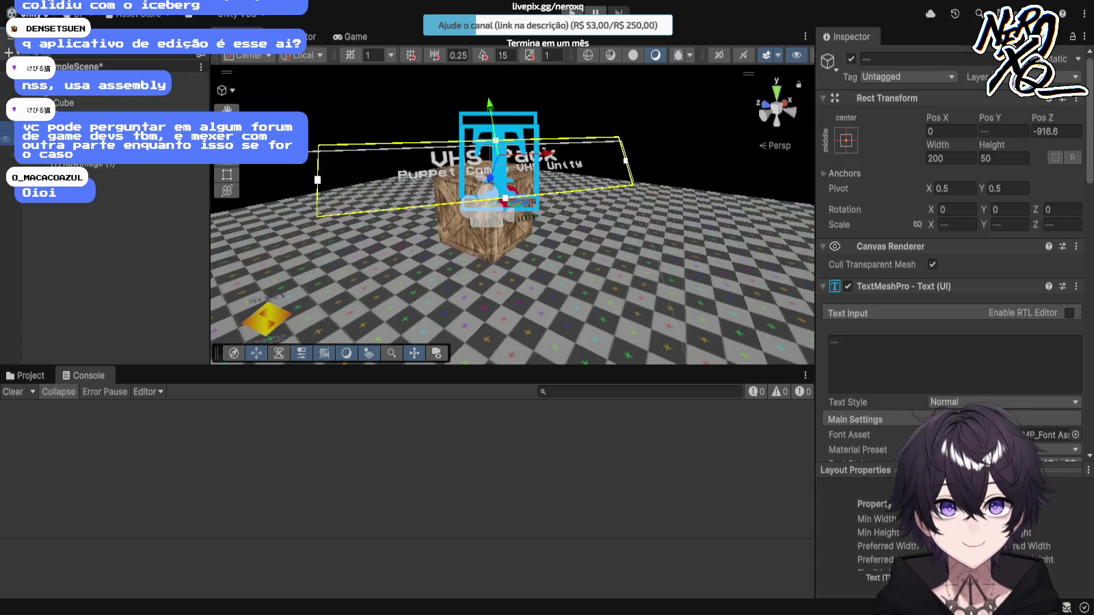
pyautogui.keyDown('ctrl'); pyautogui.click(82, 166); pyautogui.keyUp('ctrl')
pyautogui.keyDown('ctrl'); pyautogui.click(82, 164); pyautogui.keyUp('ctrl')
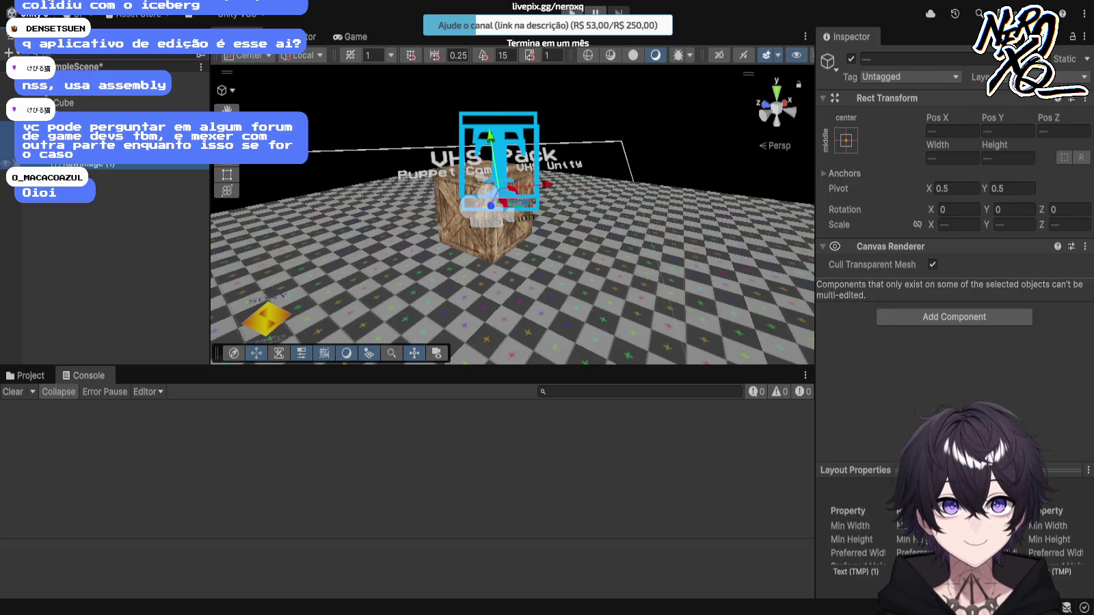
pyautogui.click(82, 114)
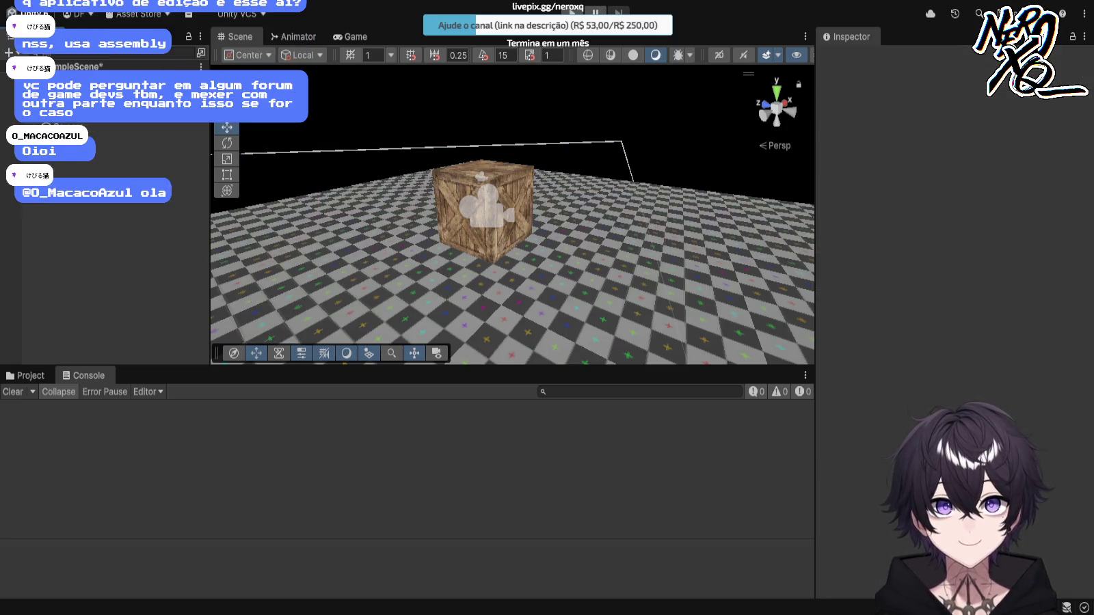
pyautogui.press('Delete')
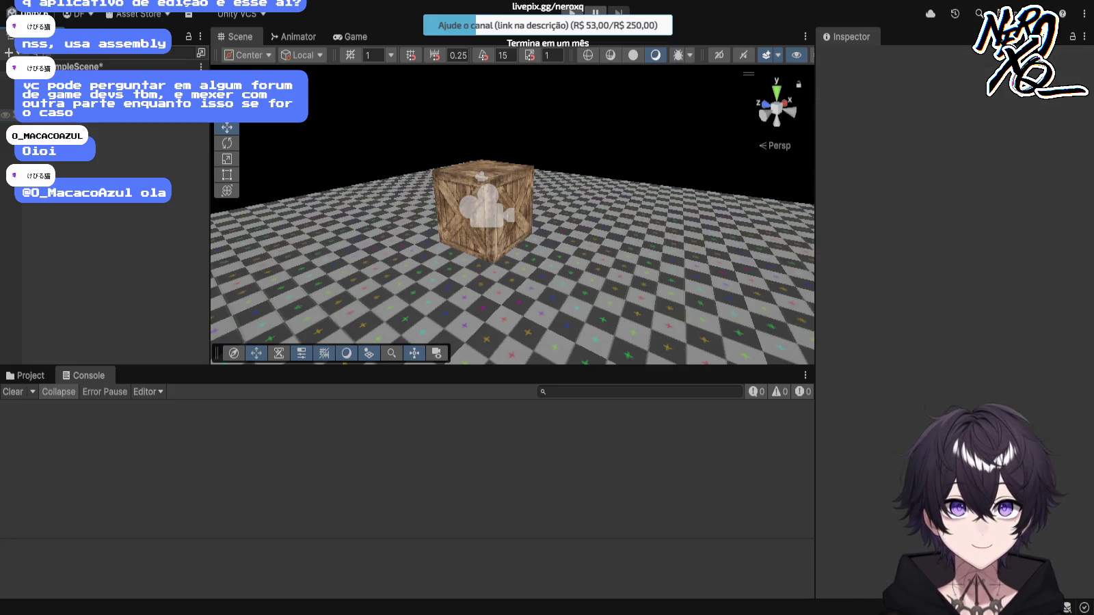
# Step: Select and delete the Directional Light
pyautogui.click(69, 91)
pyautogui.click(68, 103)
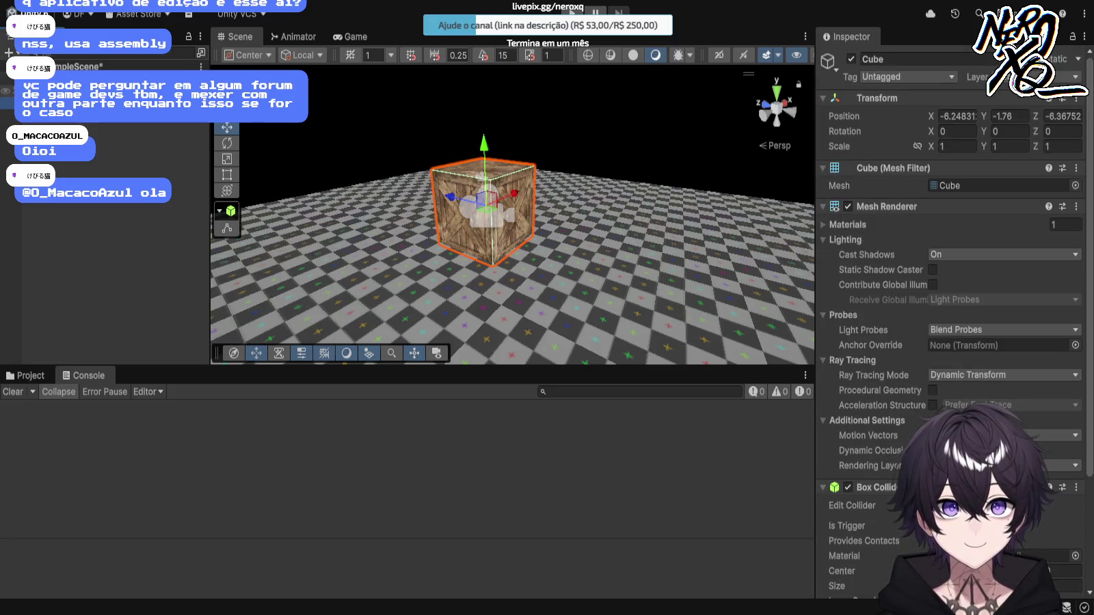
pyautogui.click(68, 116)
pyautogui.click(69, 79)
pyautogui.press('Delete')
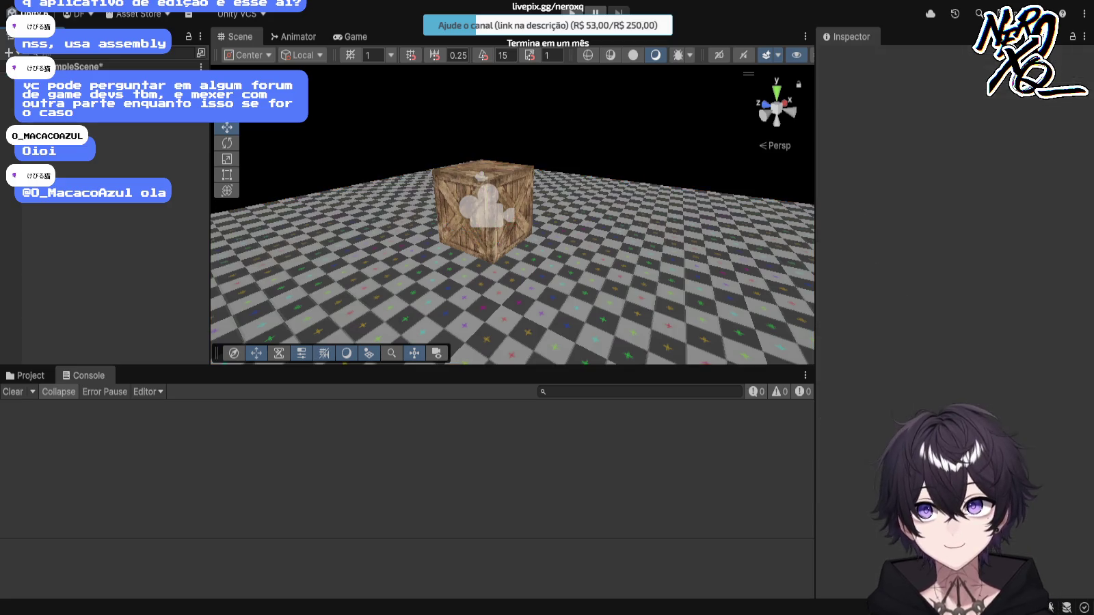
# Step: Check the Camera, Plane and crate, clear the selection, and return to the project's assets
pyautogui.click(68, 91)
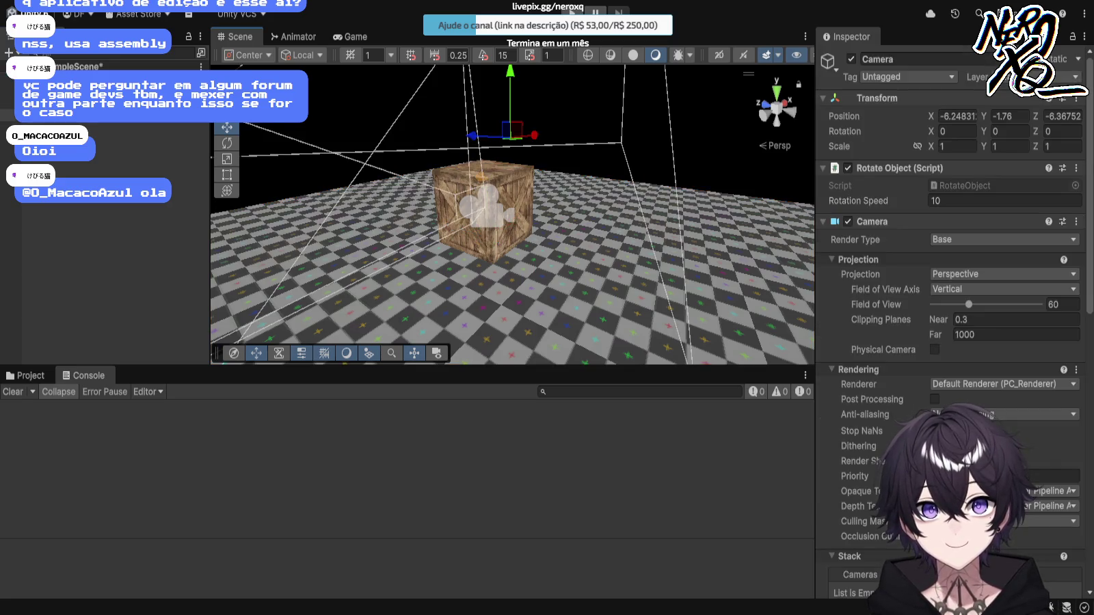
pyautogui.click(68, 115)
pyautogui.click(69, 103)
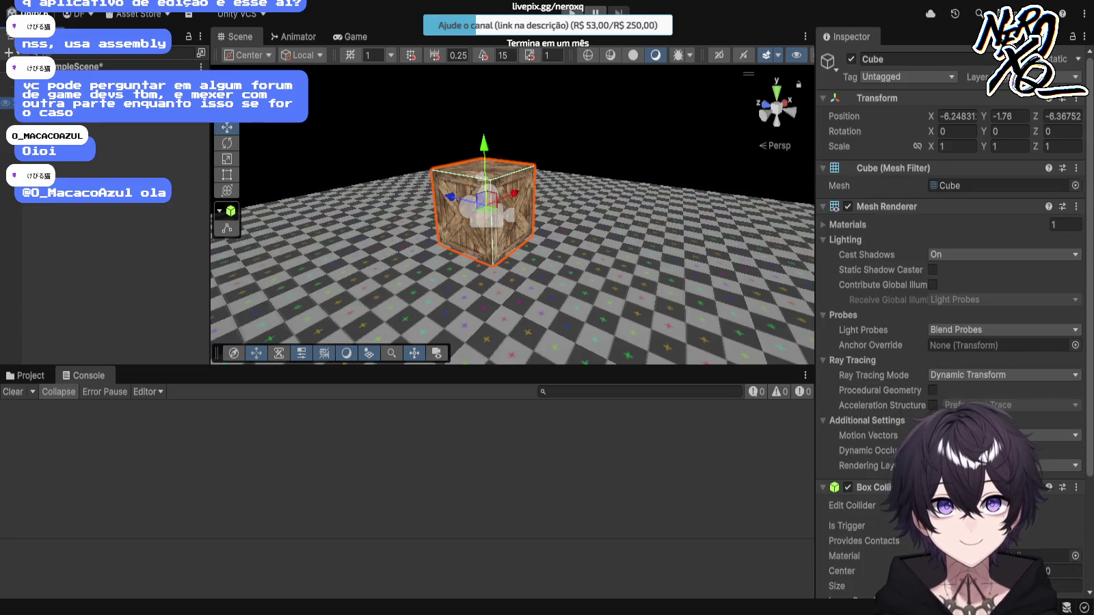
pyautogui.click(69, 137)
pyautogui.click(26, 375)
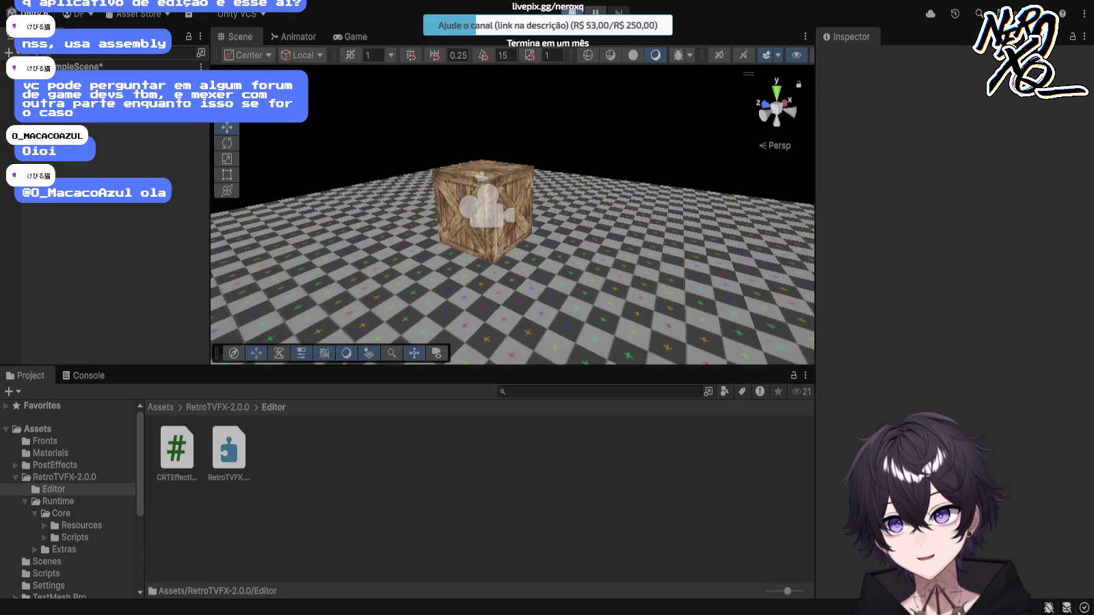
# Step: Enter and exit Play mode with Ctrl+P, clear the Console, then open the top-level Assets folder
pyautogui.hotkey('ctrl', 'p')
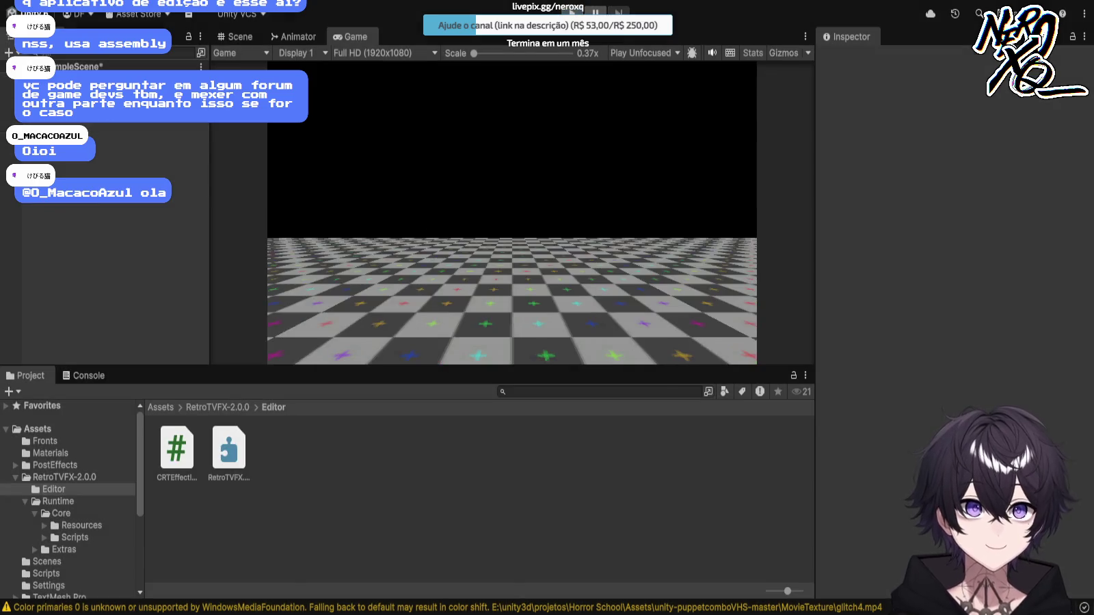
pyautogui.hotkey('ctrl', 'p')
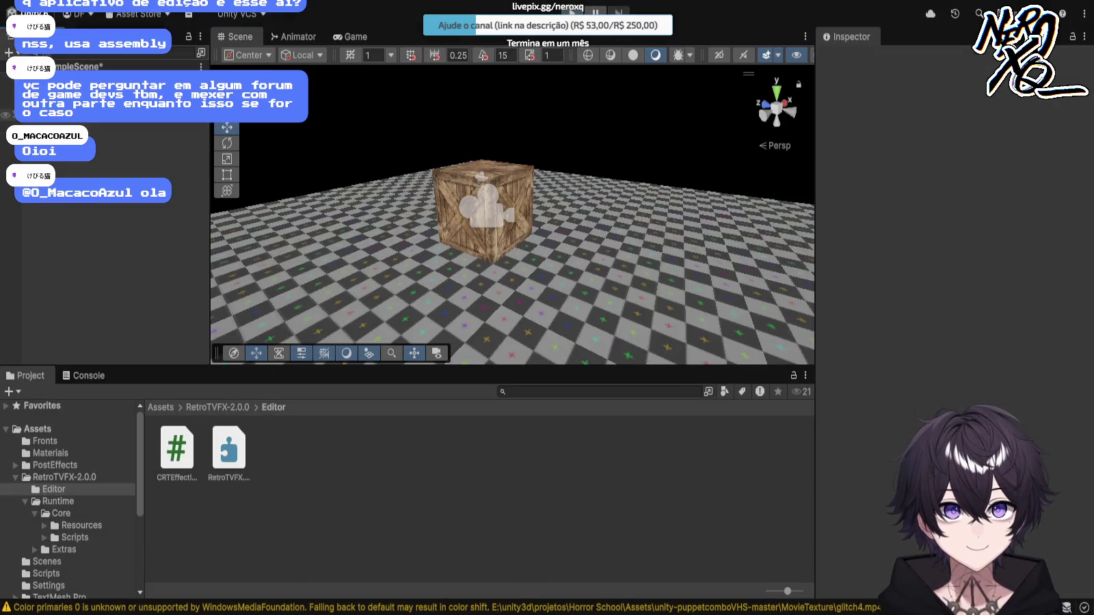
pyautogui.click(88, 376)
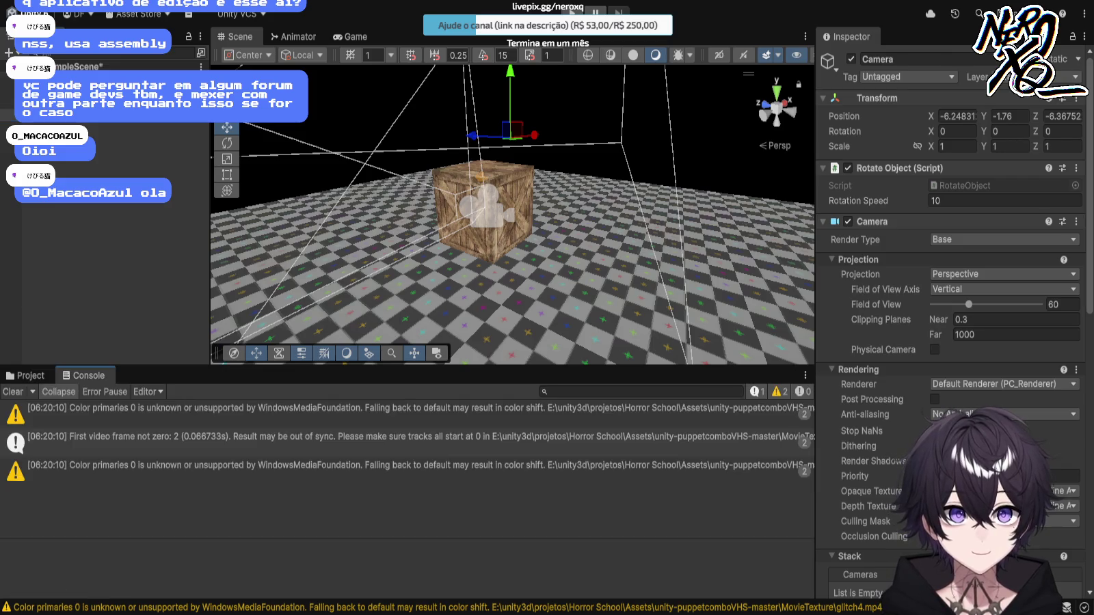
pyautogui.click(28, 392)
pyautogui.click(26, 376)
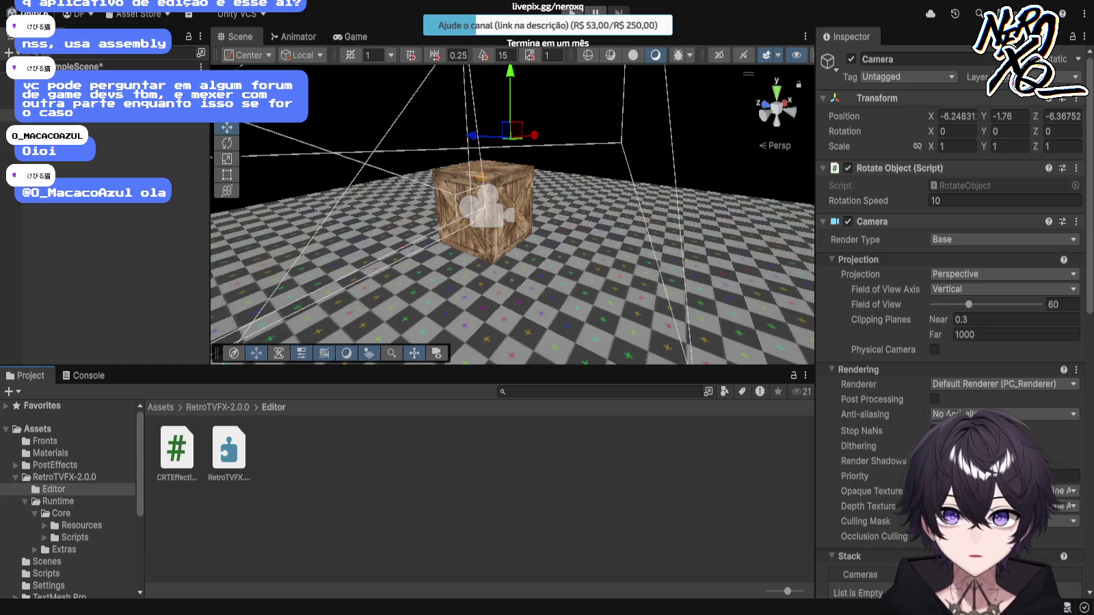
pyautogui.click(38, 429)
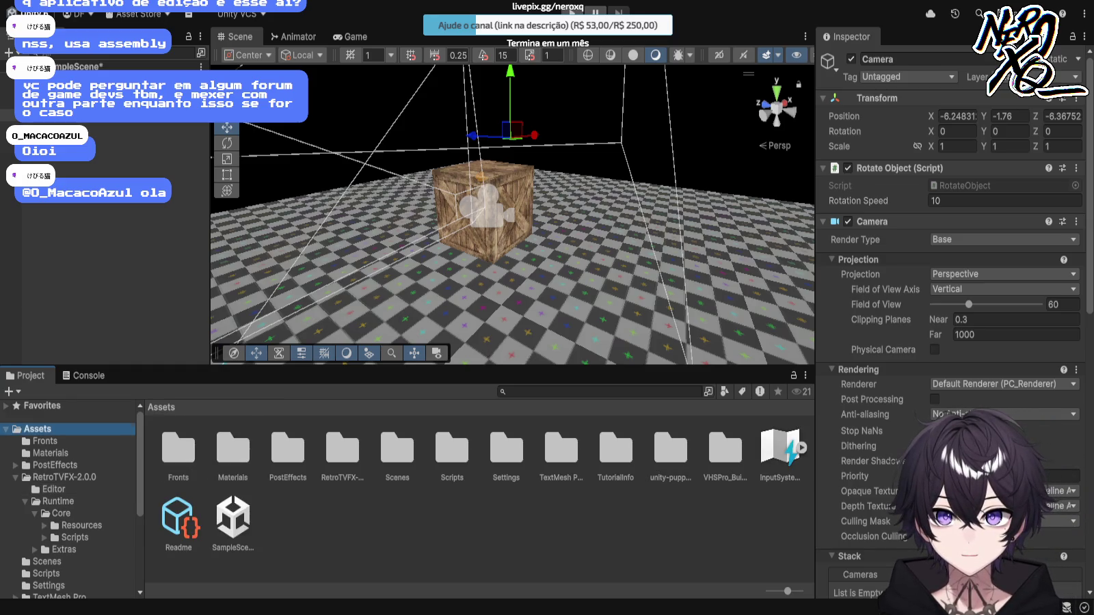
# Step: Clear the selection and drag the imported Character_Monster_03 prefab into the scene beside the crate
pyautogui.hotkey('shift', 'd')
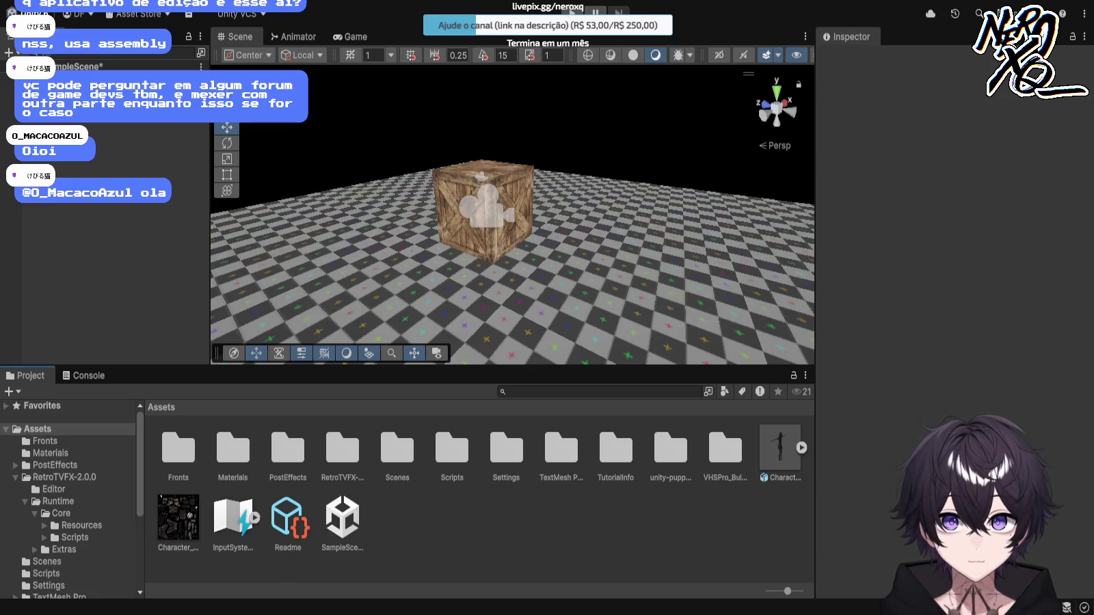
pyautogui.moveTo(779, 448)
pyautogui.mouseDown()
pyautogui.moveTo(732, 356)
pyautogui.moveTo(622, 352)
pyautogui.mouseUp()
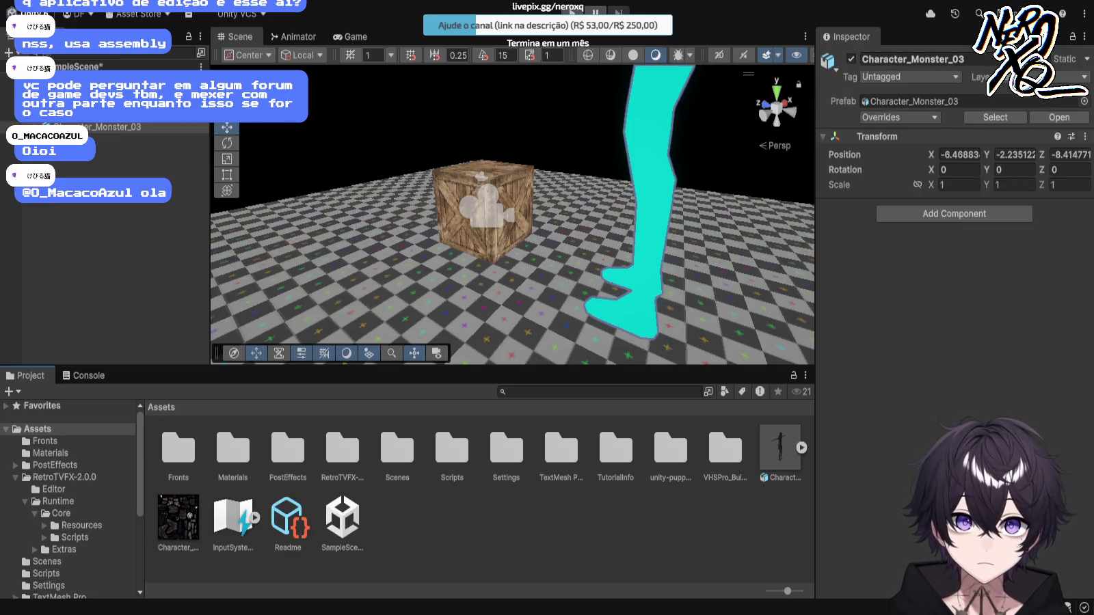
# Step: Orbit and zoom to view the placed monster from the front, then select the floor plane
pyautogui.scroll(-2, 623, 352)
pyautogui.scroll(-5, 513, 214)
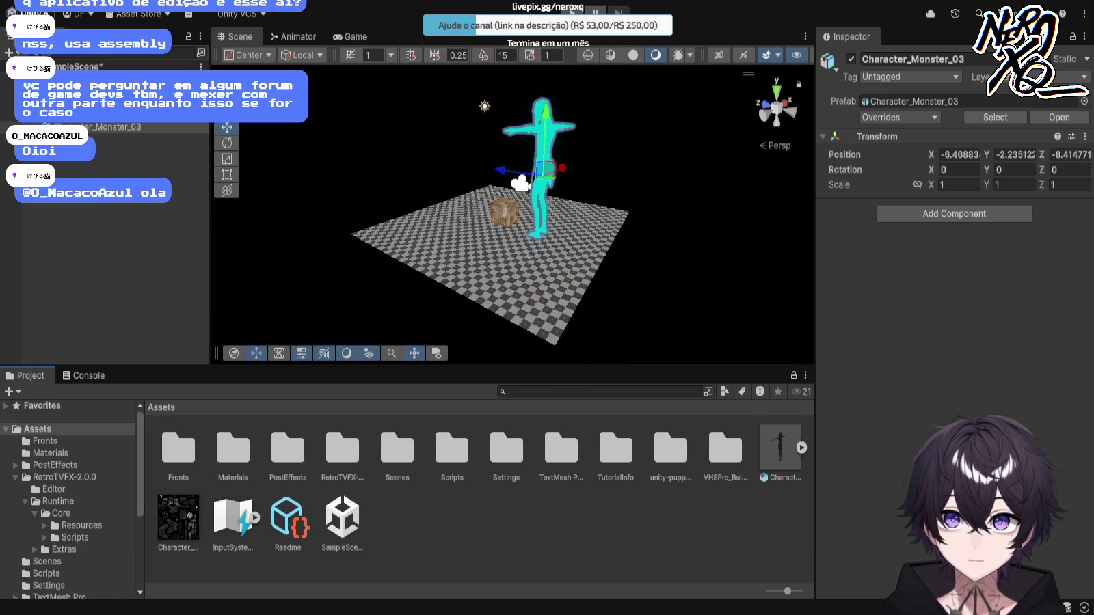
pyautogui.scroll(5, 513, 214)
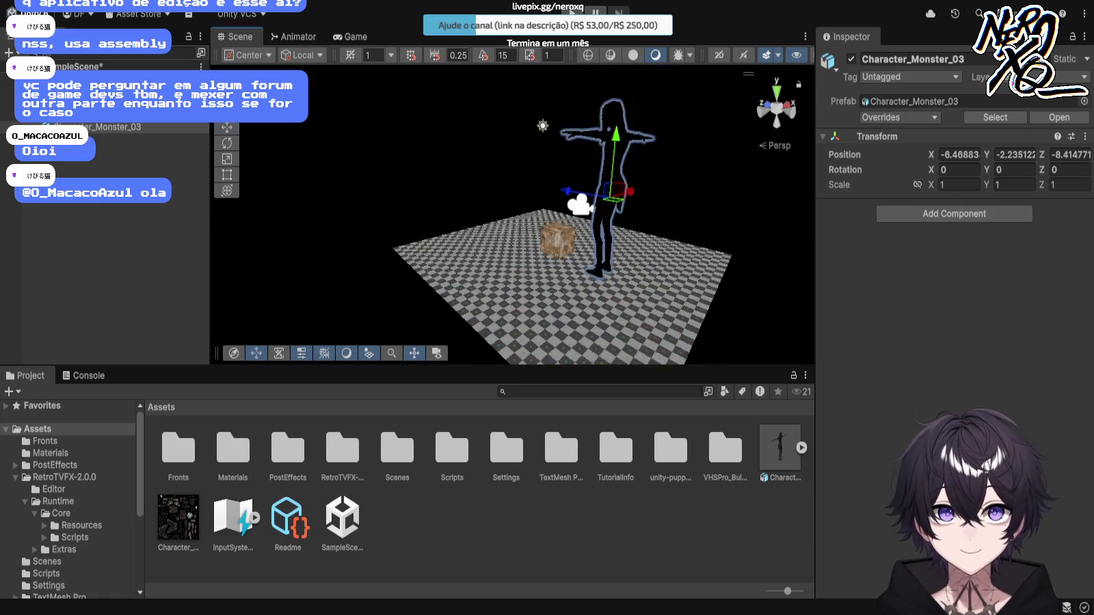
pyautogui.moveTo(512, 214); pyautogui.dragTo(567, 218)
pyautogui.scroll(-3, 512, 214)
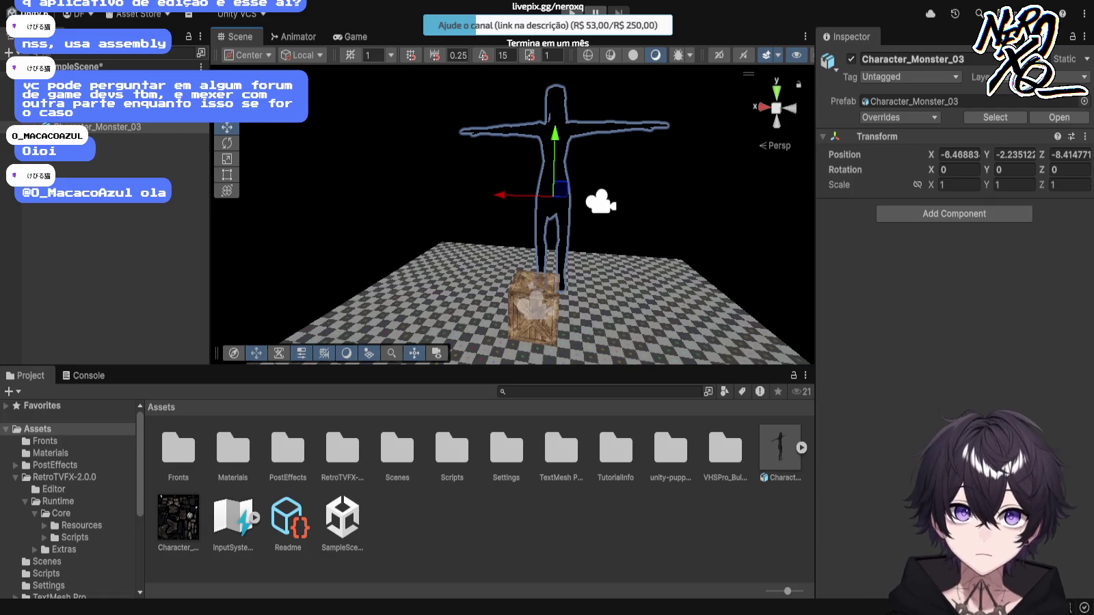
pyautogui.click(438, 308)
# Step: Undo to restore the Directional Light, re-place the monster next to the crate, and try deleting it
pyautogui.hotkey('ctrl', 'z')
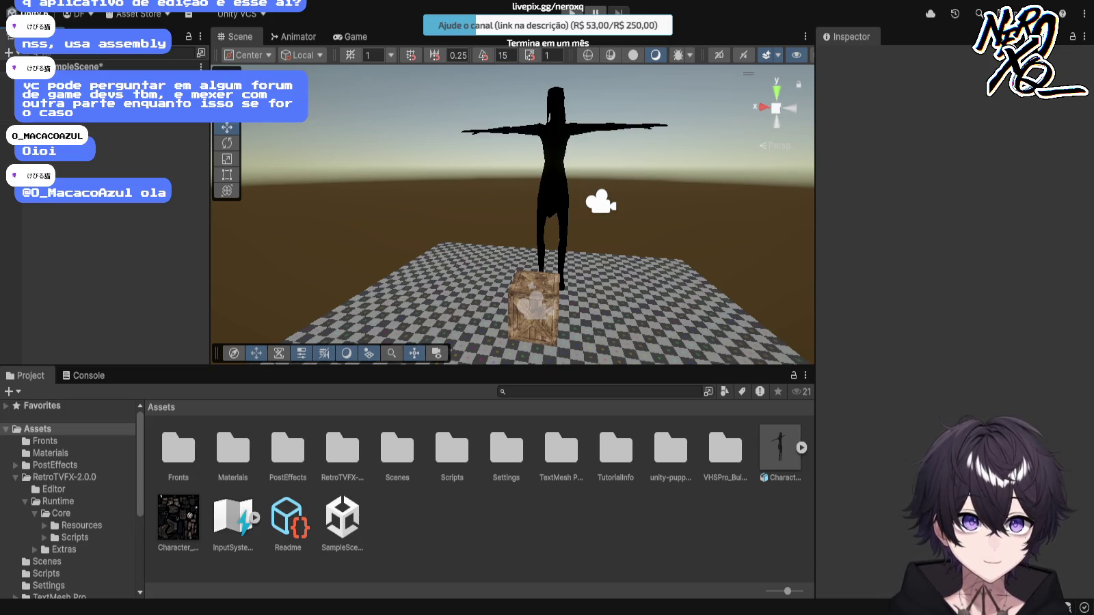
pyautogui.hotkey('ctrl', 'z')
pyautogui.hotkey('ctrl', 'z')
pyautogui.hotkey('ctrl', 'z')
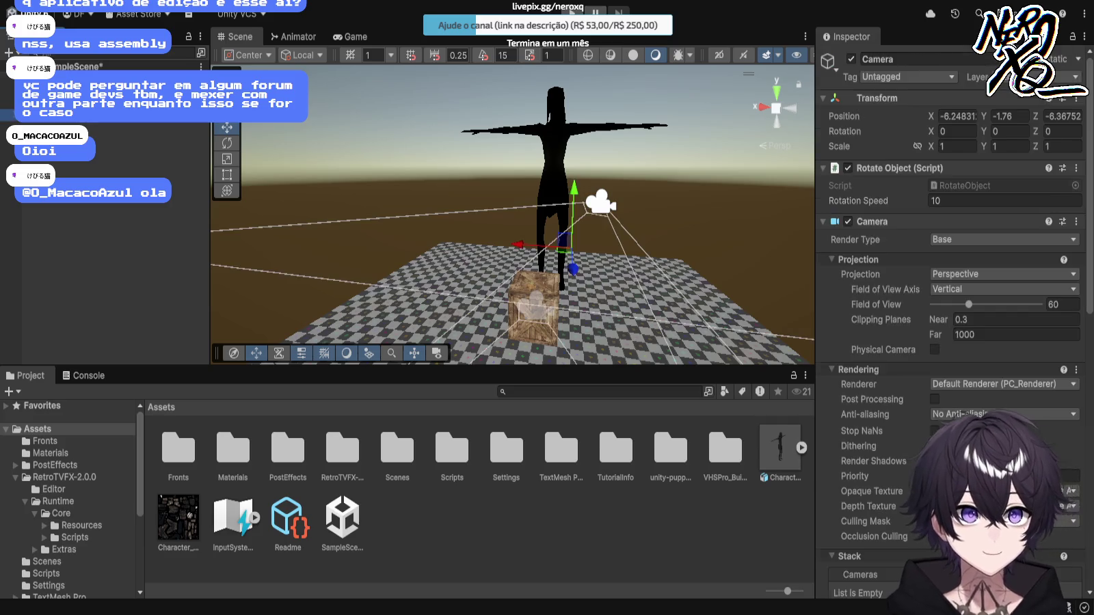
pyautogui.moveTo(780, 448)
pyautogui.mouseDown()
pyautogui.moveTo(684, 287)
pyautogui.moveTo(662, 197)
pyautogui.mouseUp()
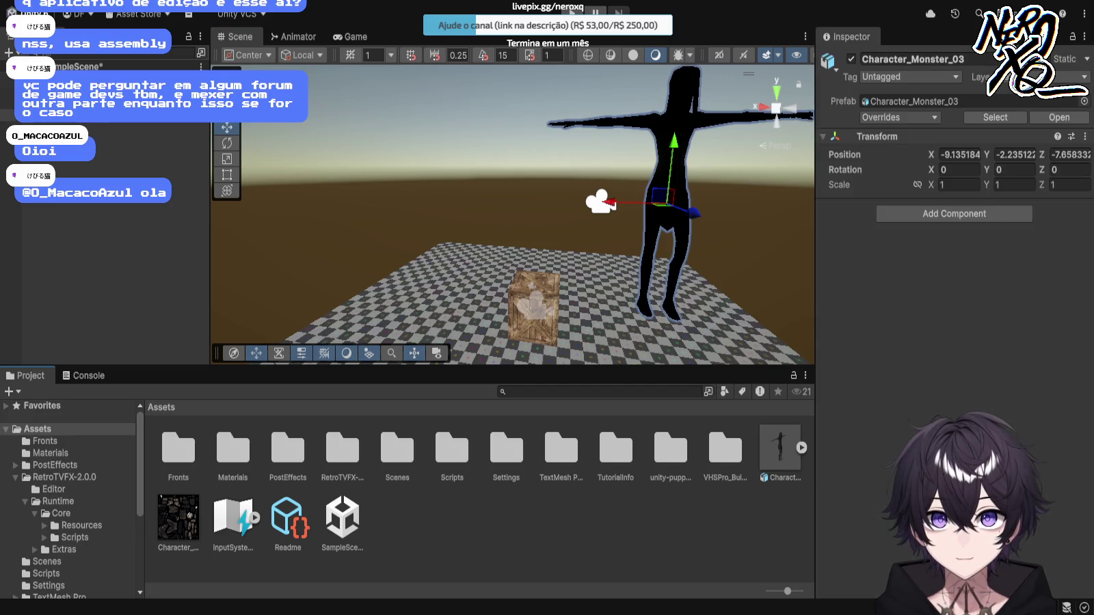
pyautogui.press('Delete')
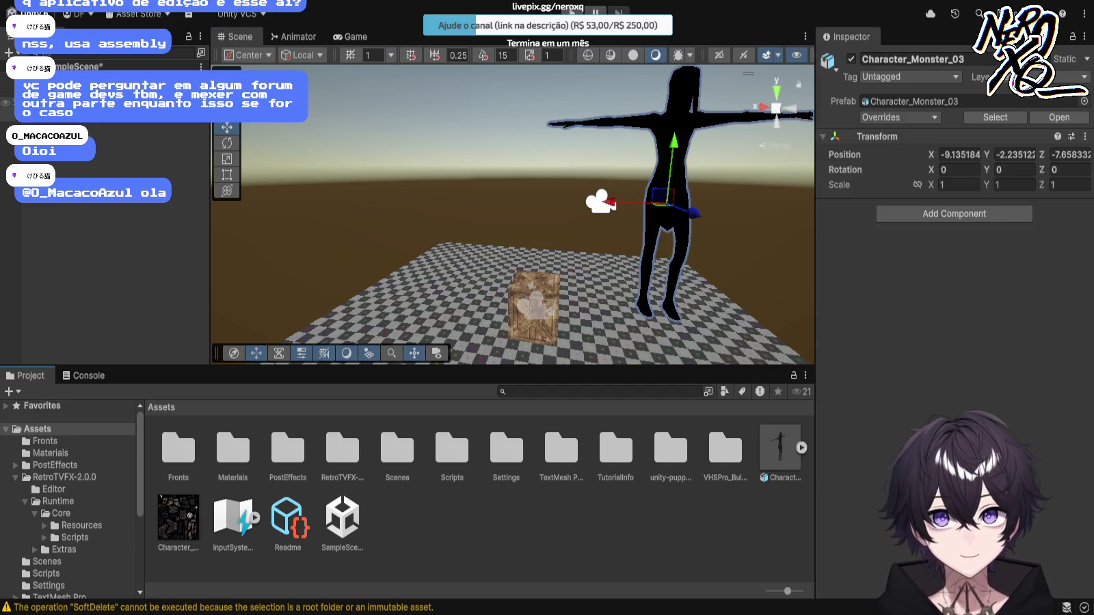
# Step: Undo the deletion and extract the character model's embedded materials in its import settings
pyautogui.hotkey('ctrl', 'z')
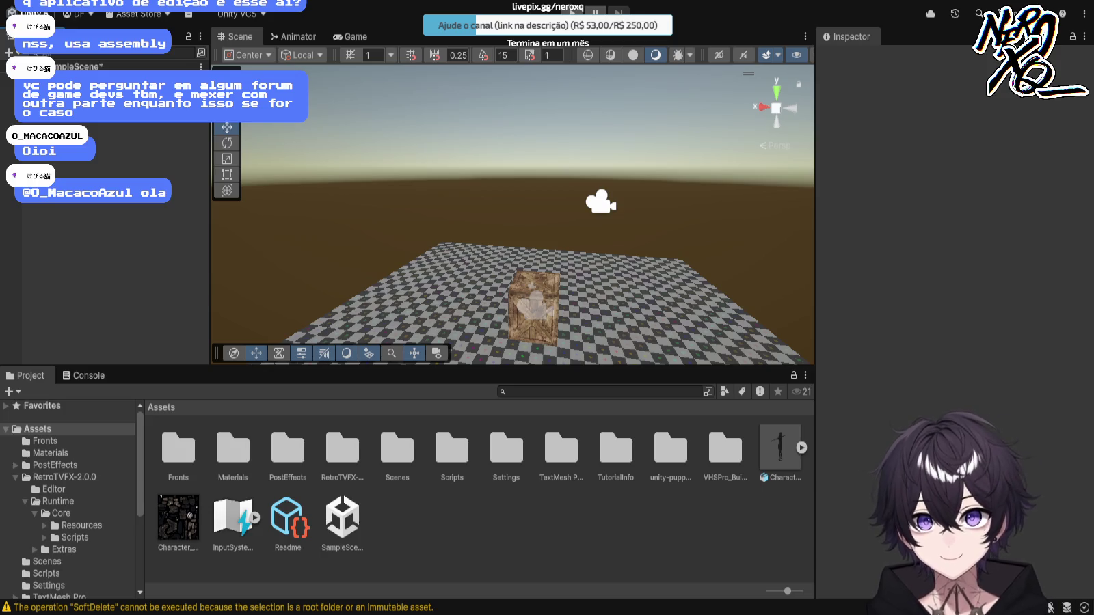
pyautogui.click(780, 452)
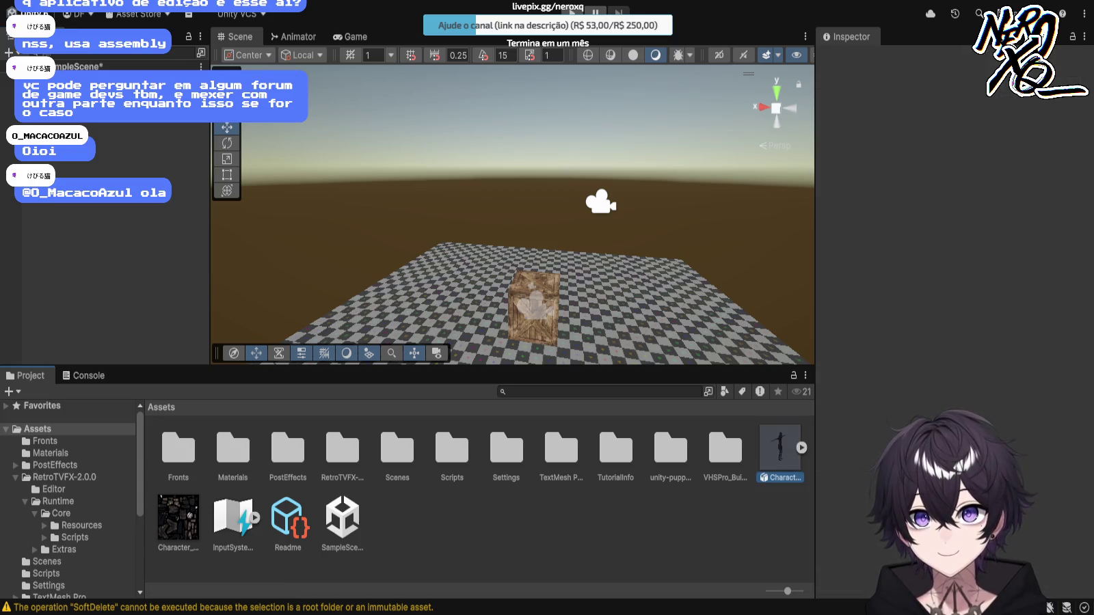
pyautogui.click(898, 101)
pyautogui.click(1004, 101)
pyautogui.click(1008, 169)
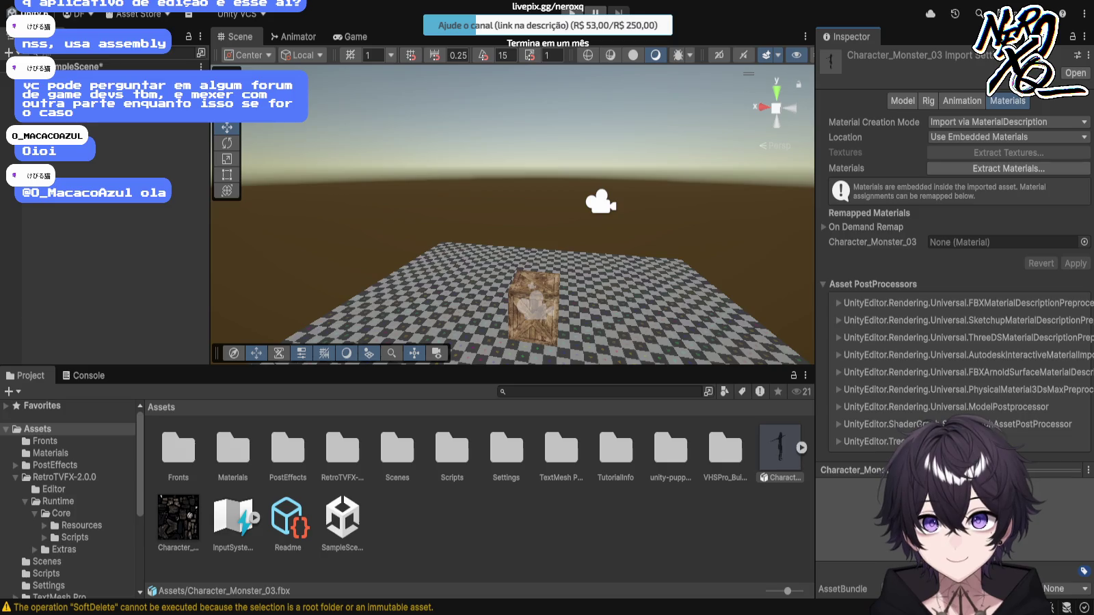
pyautogui.click(802, 448)
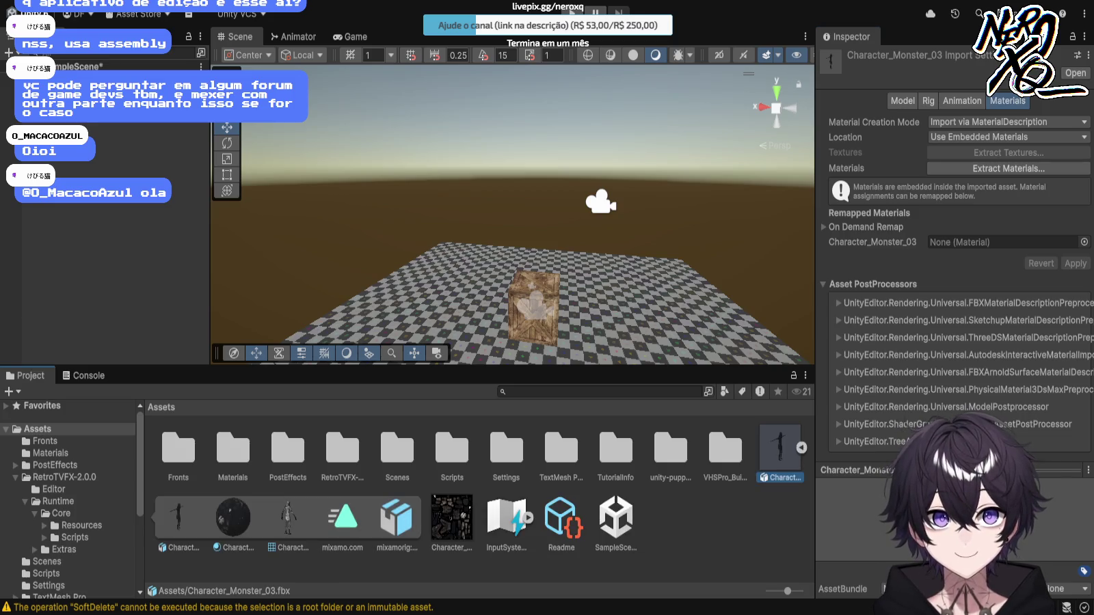
pyautogui.click(801, 448)
pyautogui.click(787, 520)
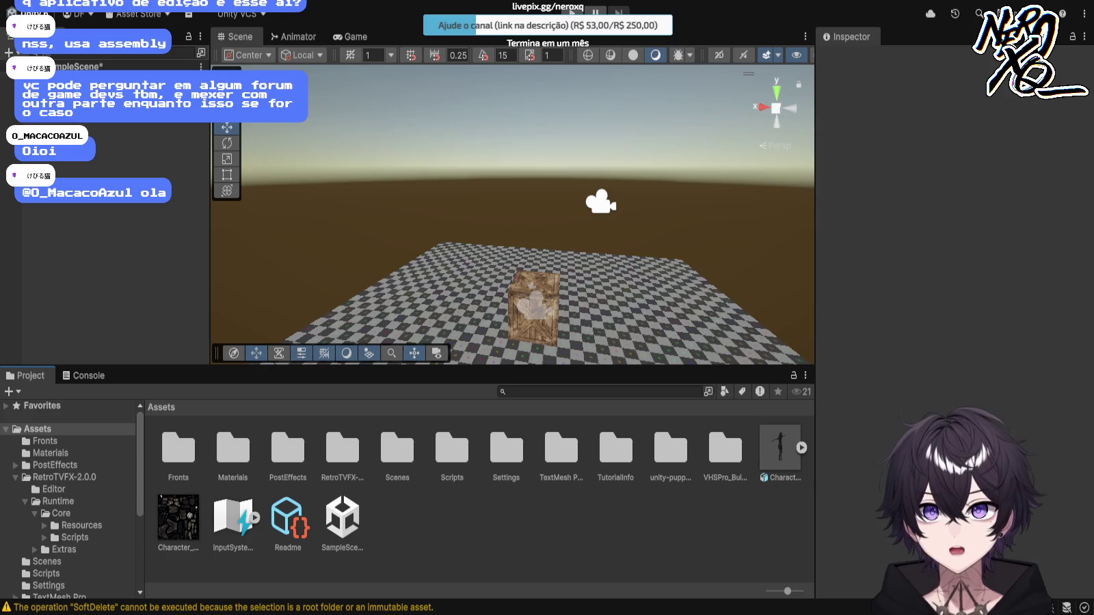
# Step: Drag Character_Monster_03 back into the scene onto the checkered plane beside the crate
pyautogui.moveTo(780, 448)
pyautogui.mouseDown()
pyautogui.moveTo(721, 205)
pyautogui.moveTo(623, 199)
pyautogui.mouseUp()
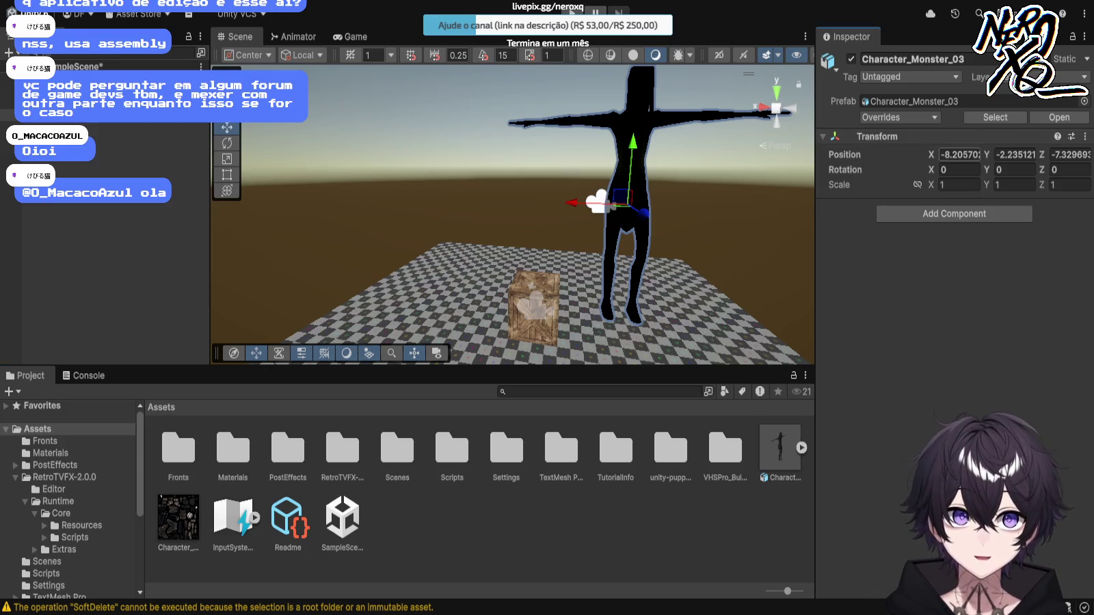
pyautogui.scroll(-3, 513, 216)
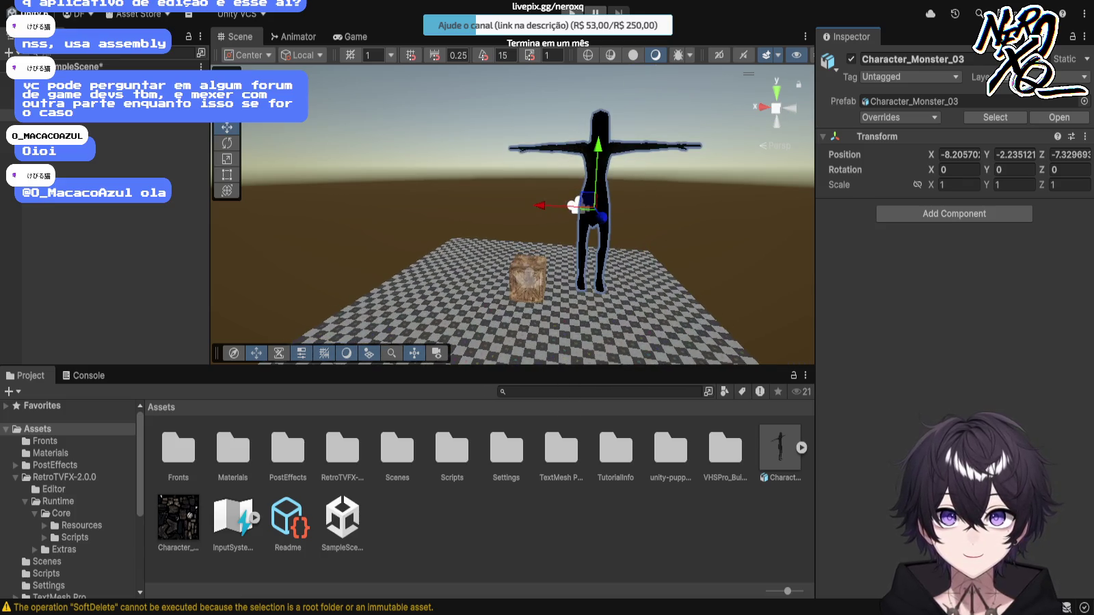
pyautogui.scroll(-1, 513, 216)
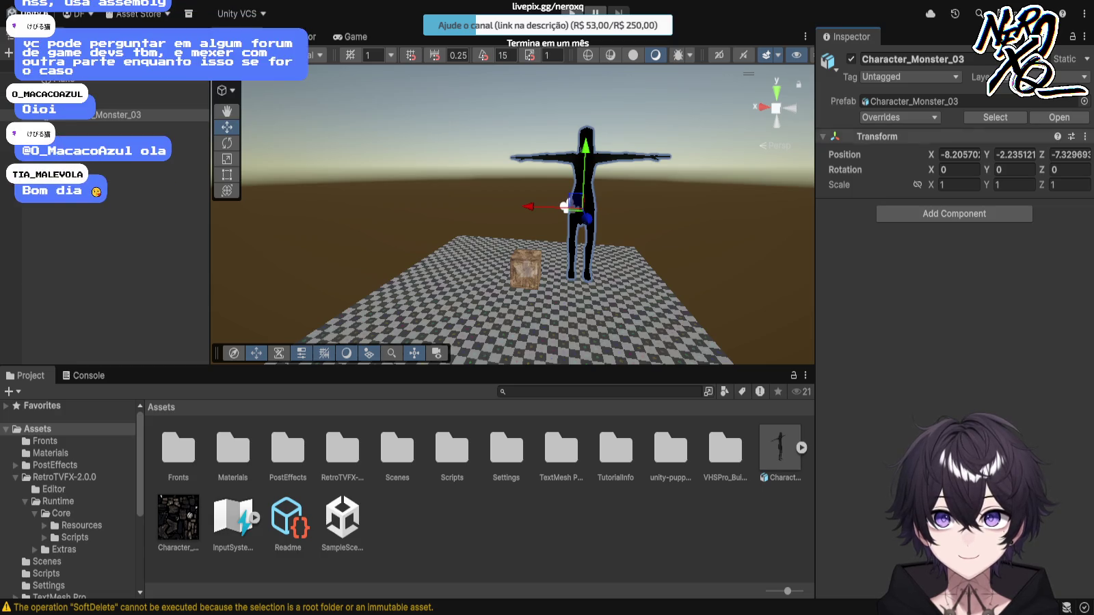
# Step: Set Character_Monster_03's Transform scale to 0.5 on X, Y and Z, then deselect it
pyautogui.click(959, 155)
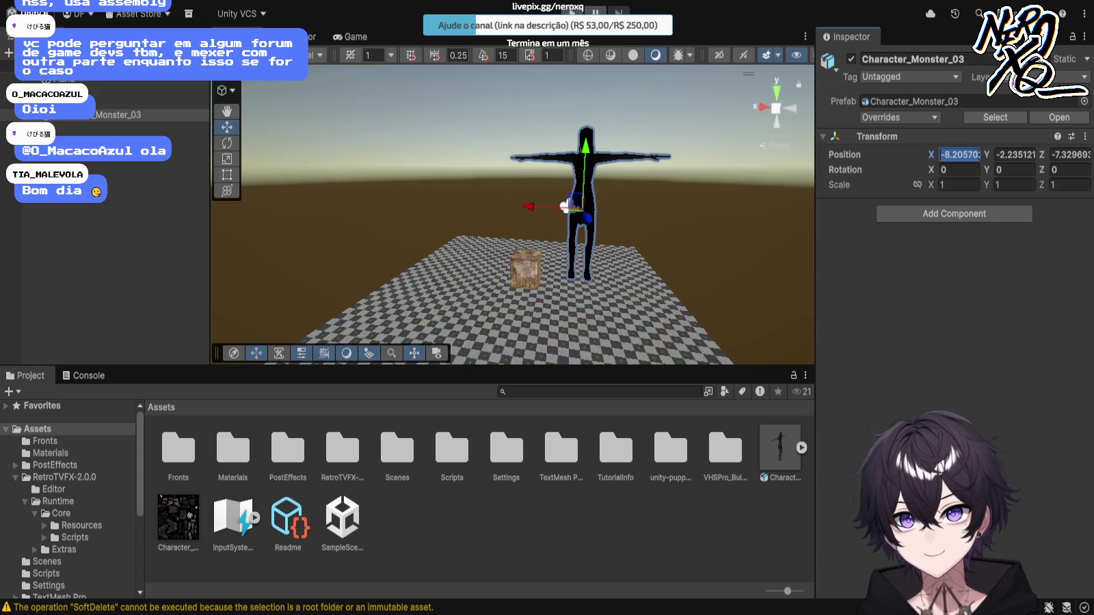
pyautogui.write('8')
pyautogui.press('Escape')
pyautogui.click(959, 185)
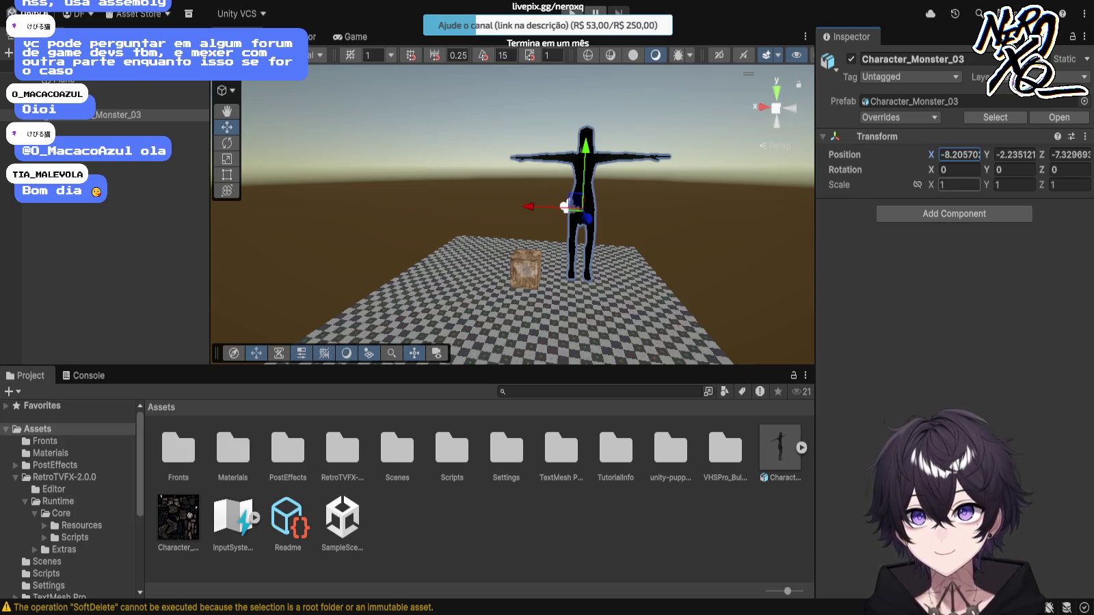
pyautogui.write('0.5')
pyautogui.press('Tab')
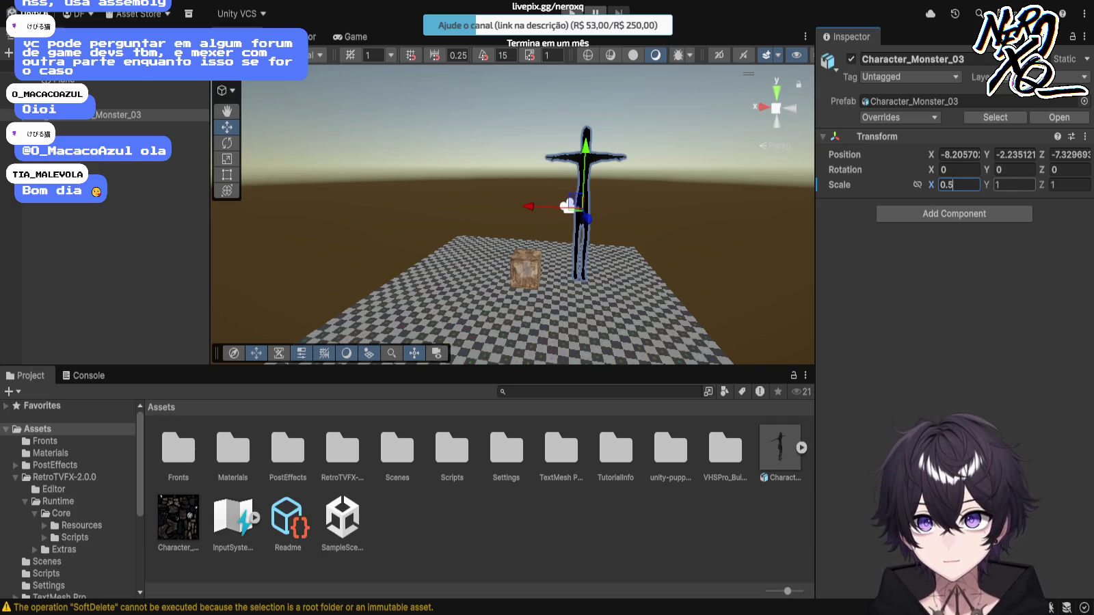
pyautogui.write('0.5')
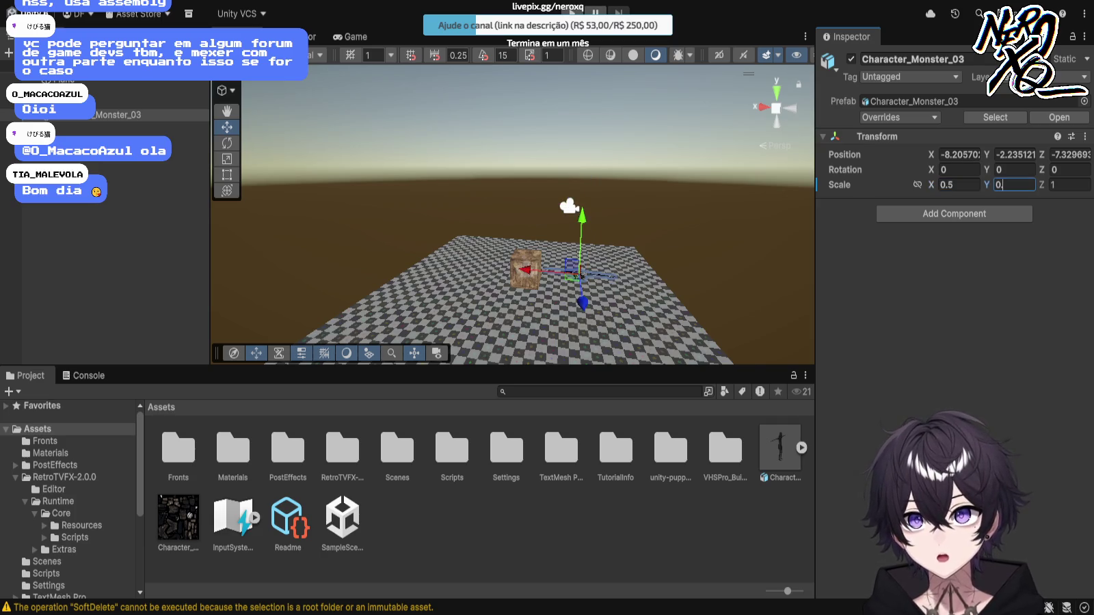
pyautogui.press('Tab')
pyautogui.write('0.5')
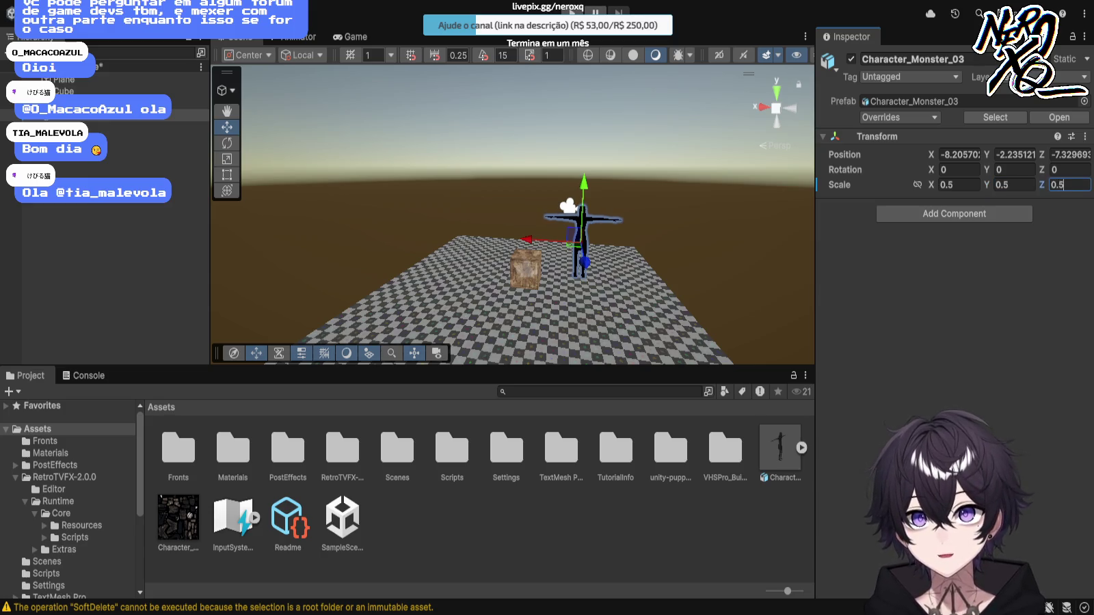
pyautogui.press('Return')
pyautogui.click(410, 308)
pyautogui.click(479, 102)
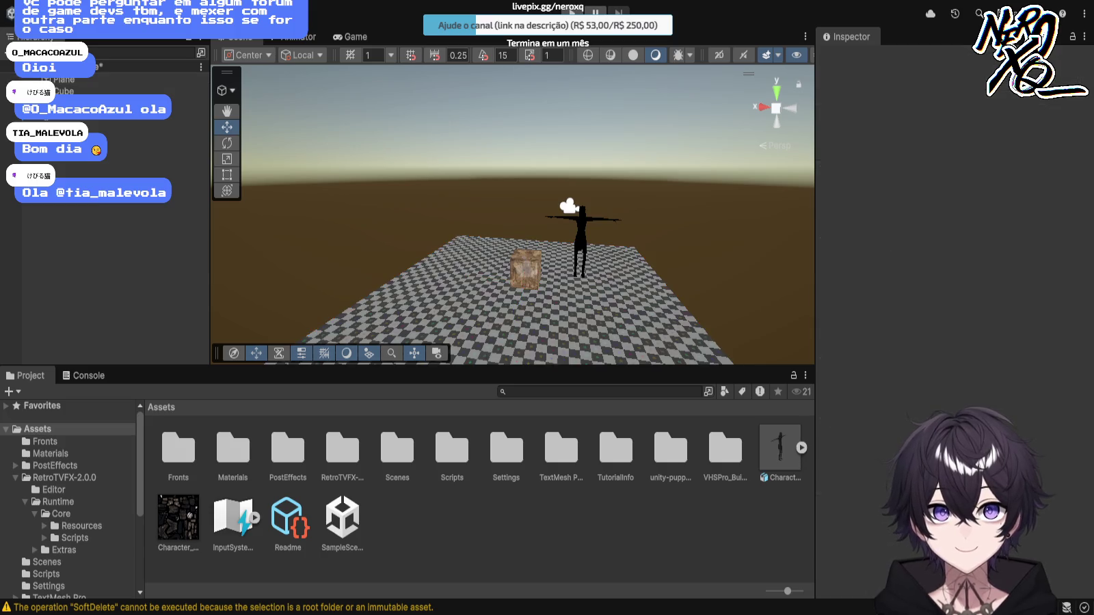
# Step: Fly and orbit the Scene view around the monster and crate, selecting the monster along the way
pyautogui.moveTo(479, 205); pyautogui.dragTo(479, 186)
pyautogui.press('w')
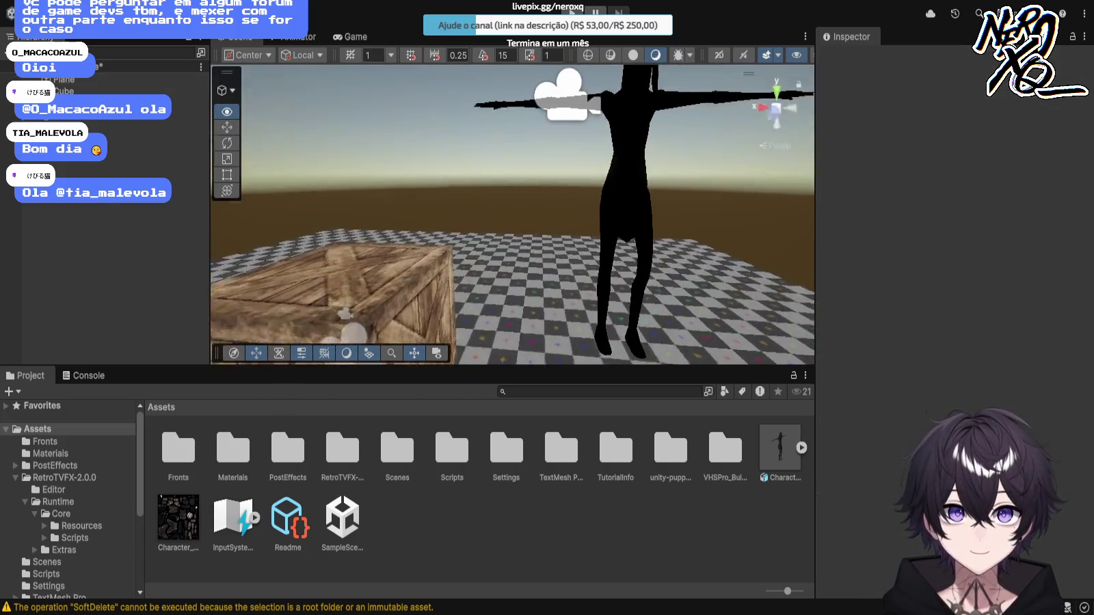
pyautogui.press('d')
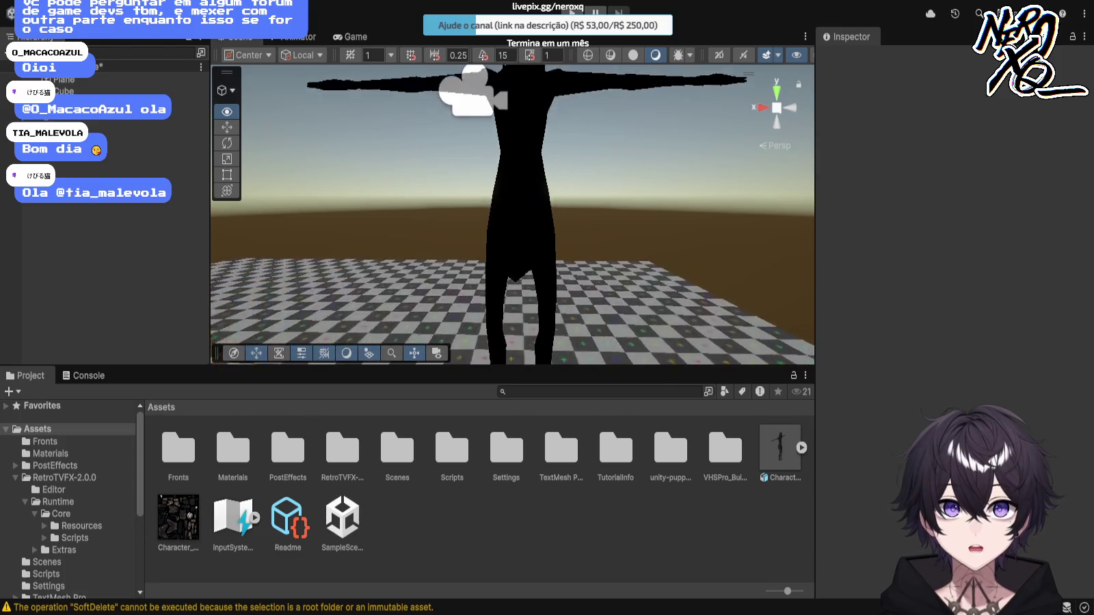
pyautogui.press('s')
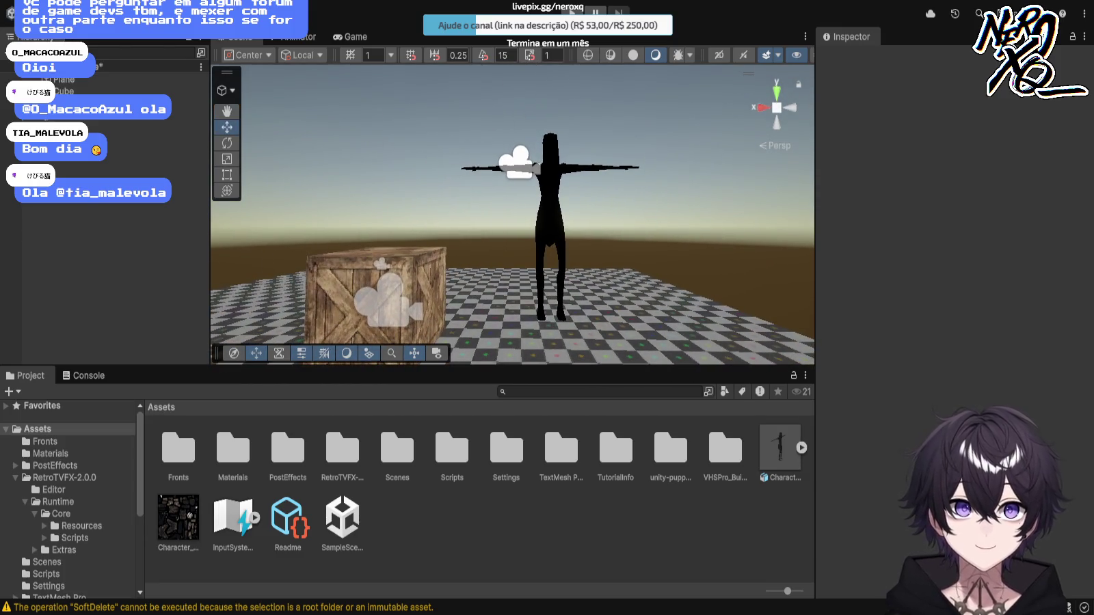
pyautogui.scroll(3, 513, 215)
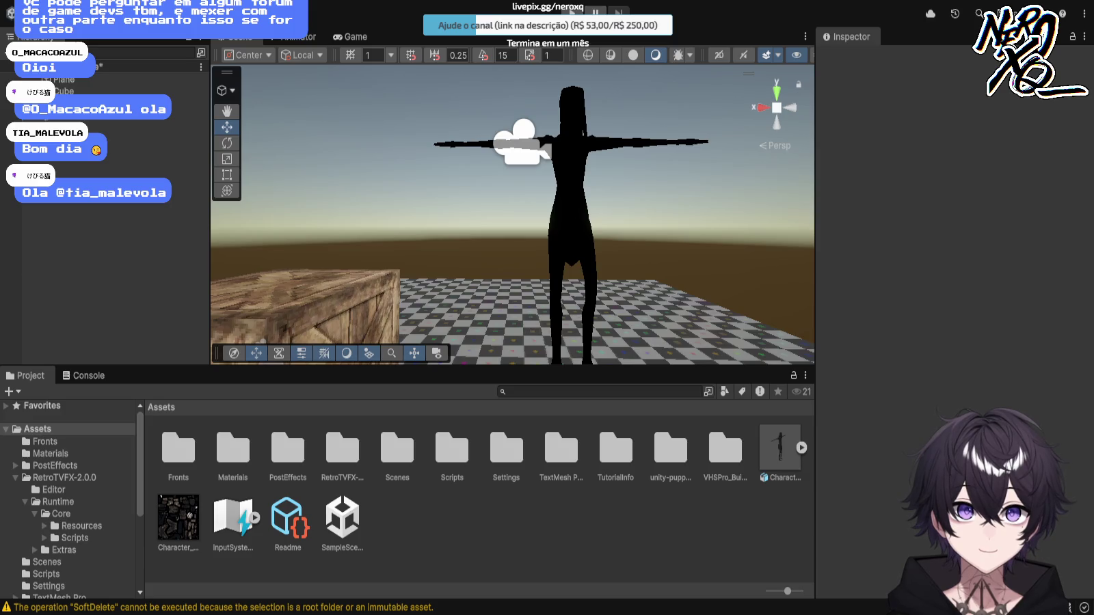
pyautogui.click(103, 114)
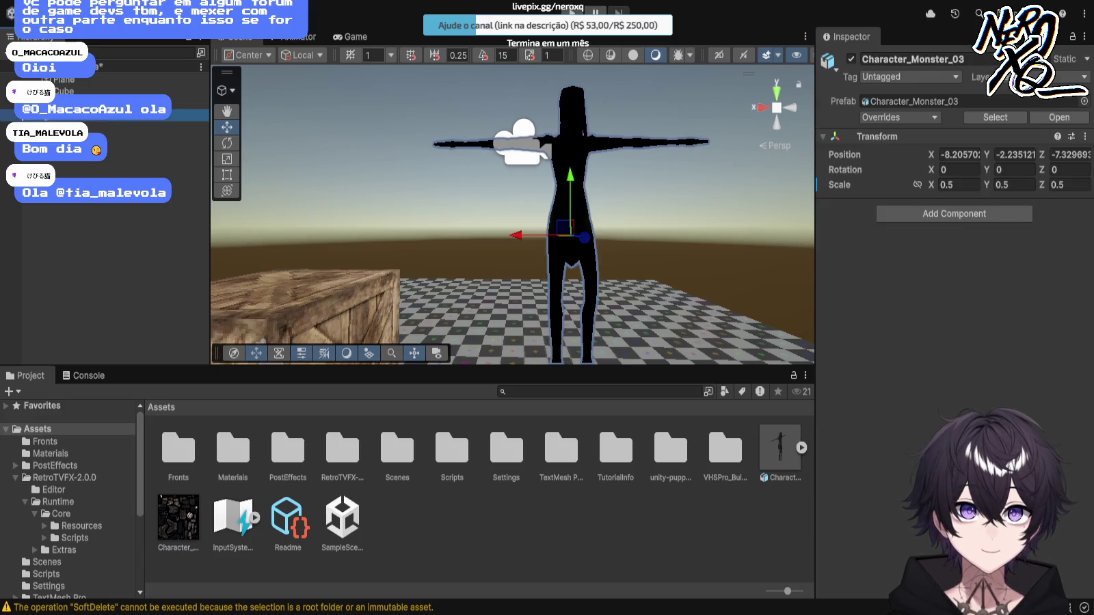
pyautogui.moveTo(513, 215)
pyautogui.mouseDown()
pyautogui.moveTo(530, 147)
pyautogui.moveTo(568, 168)
pyautogui.mouseUp()
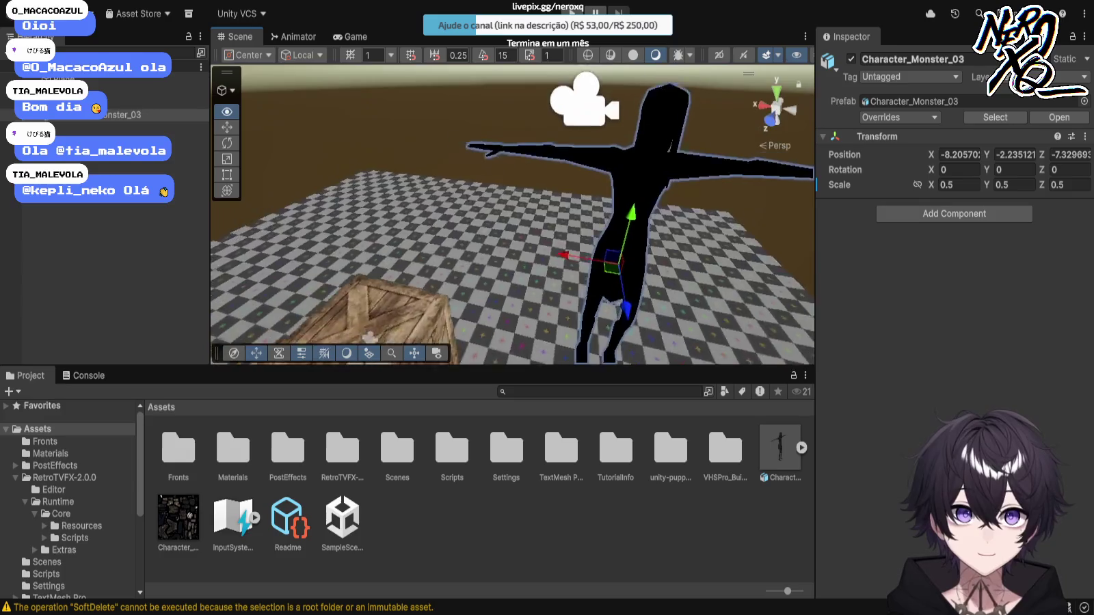
pyautogui.scroll(-3, 513, 215)
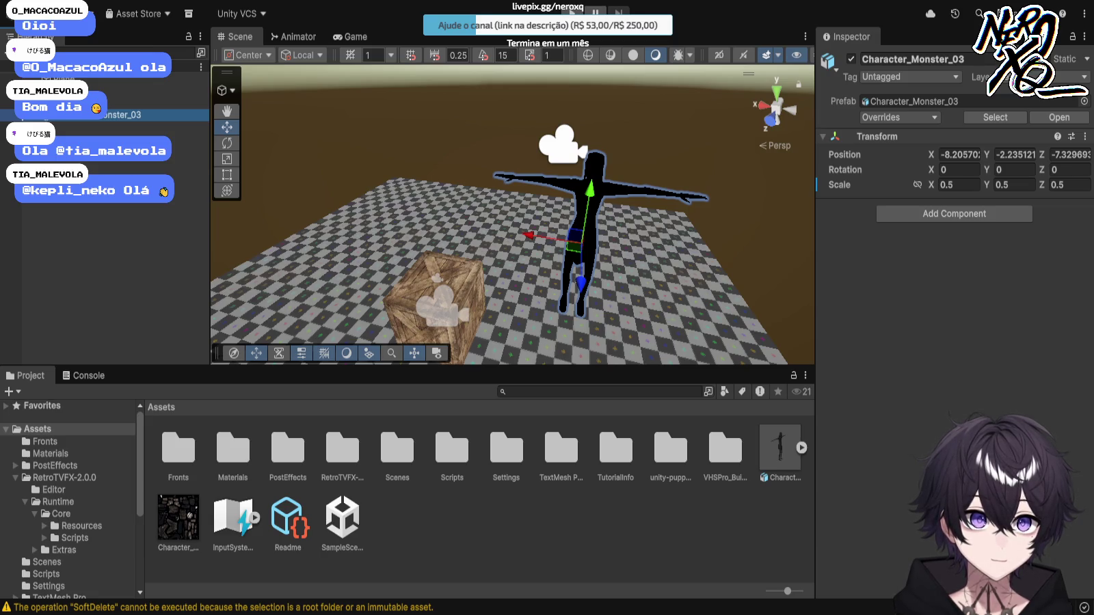
# Step: Undo to bring back the Directional Light and select it in the Scene view
pyautogui.hotkey('ctrl', 'z')
pyautogui.moveTo(514, 162)
pyautogui.mouseDown()
pyautogui.moveTo(547, 197)
pyautogui.moveTo(587, 126)
pyautogui.moveTo(567, 103)
pyautogui.moveTo(547, 103)
pyautogui.mouseUp()
pyautogui.click(512, 208)
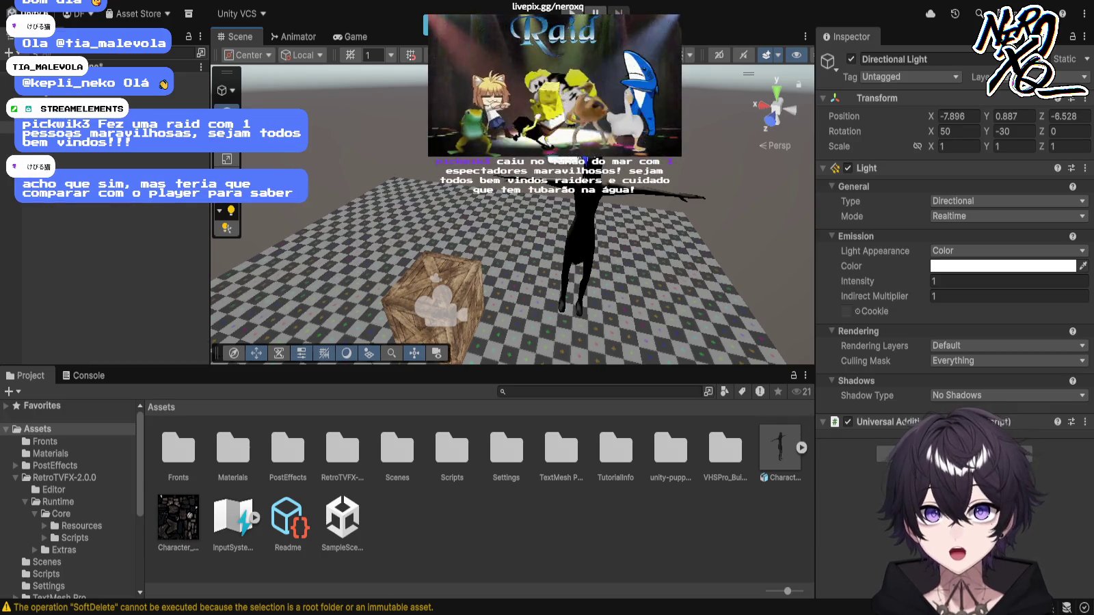
# Step: Frame the Directional Light in the view, then select the ground plane and the monster
pyautogui.scroll(5, 513, 212)
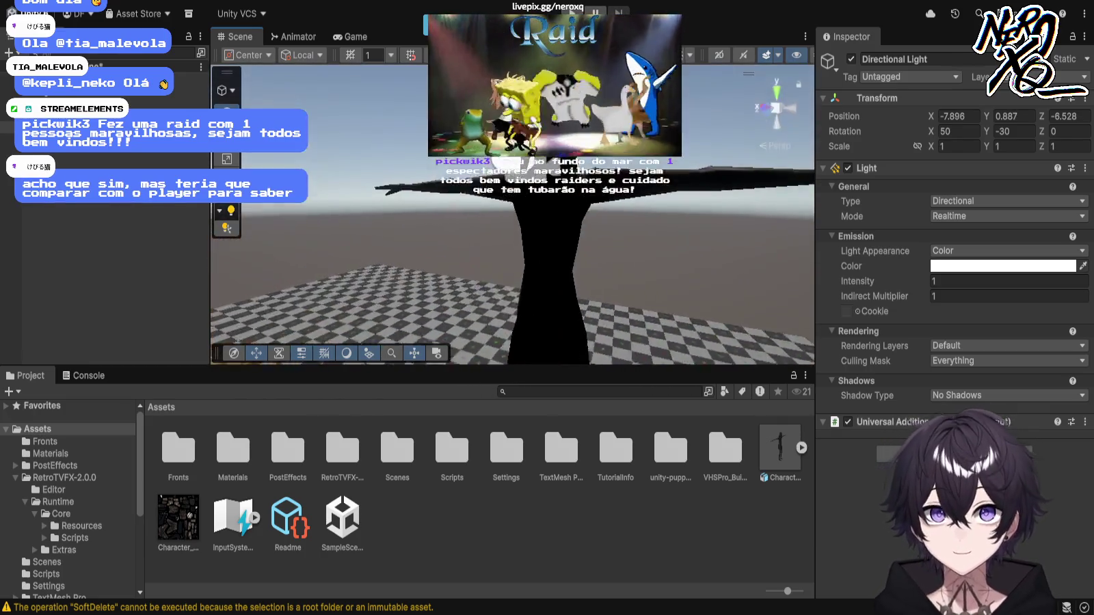
pyautogui.scroll(-5, 513, 212)
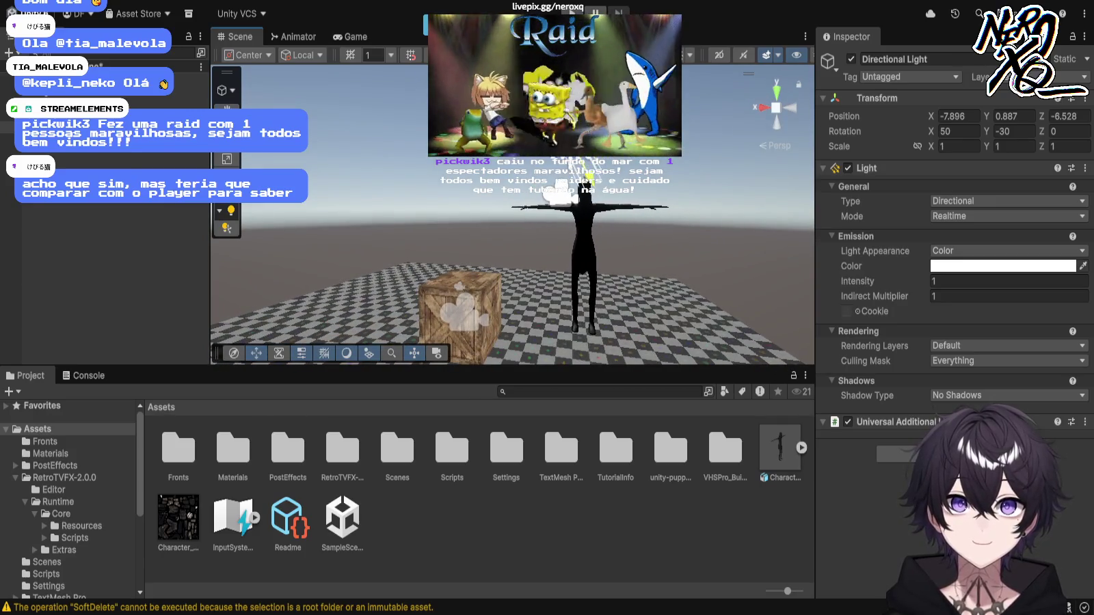
pyautogui.press('f')
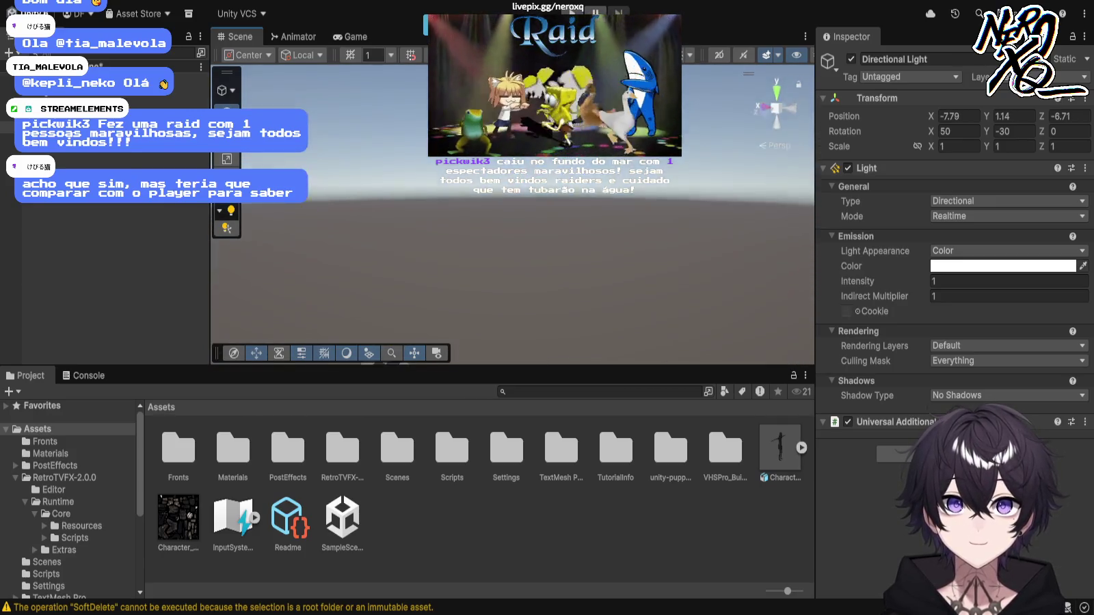
pyautogui.click(424, 294)
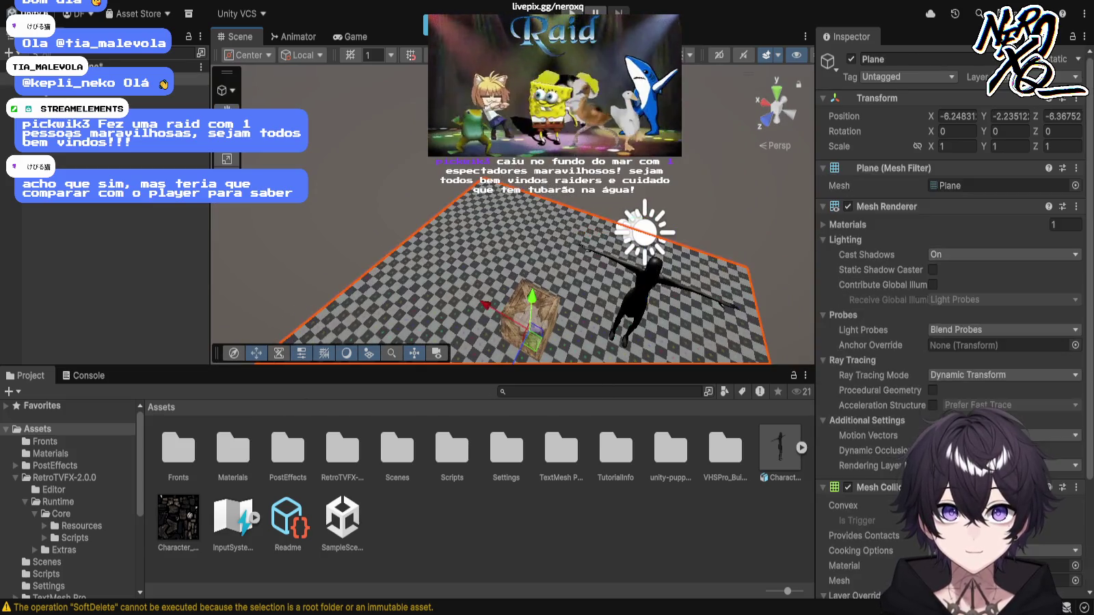
pyautogui.click(639, 294)
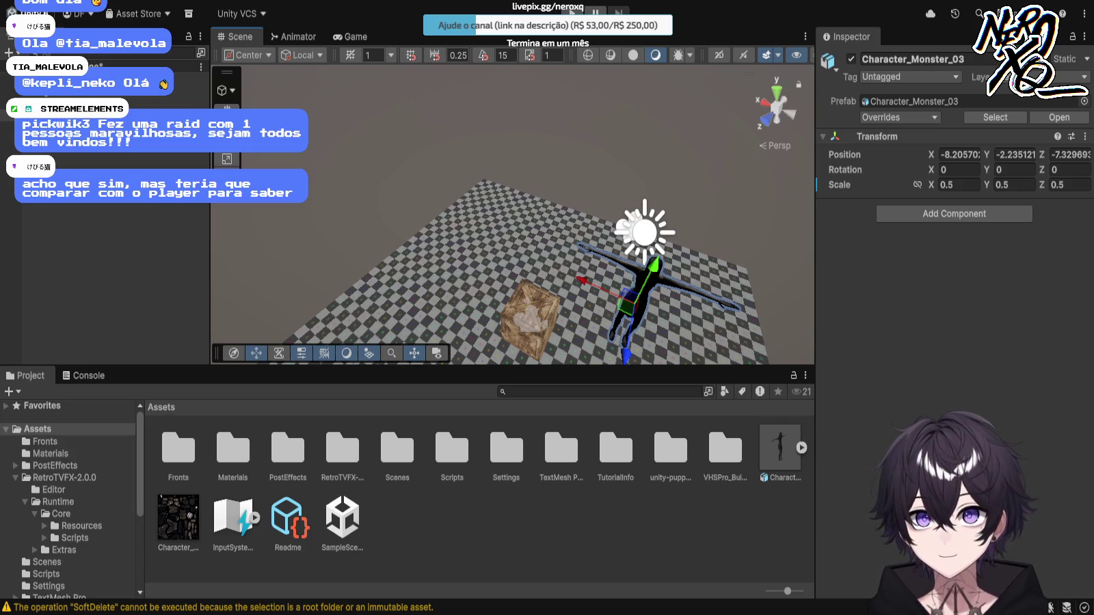
# Step: Select the Character_Monster_03 model asset together with its texture and delete both
pyautogui.scroll(5, 513, 212)
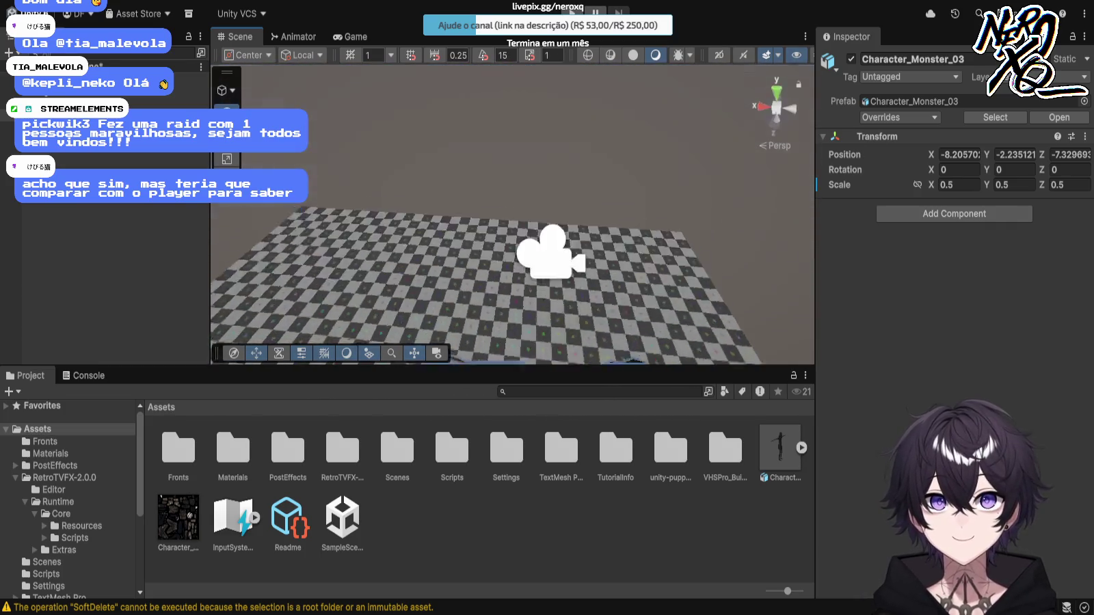
pyautogui.scroll(-3, 513, 214)
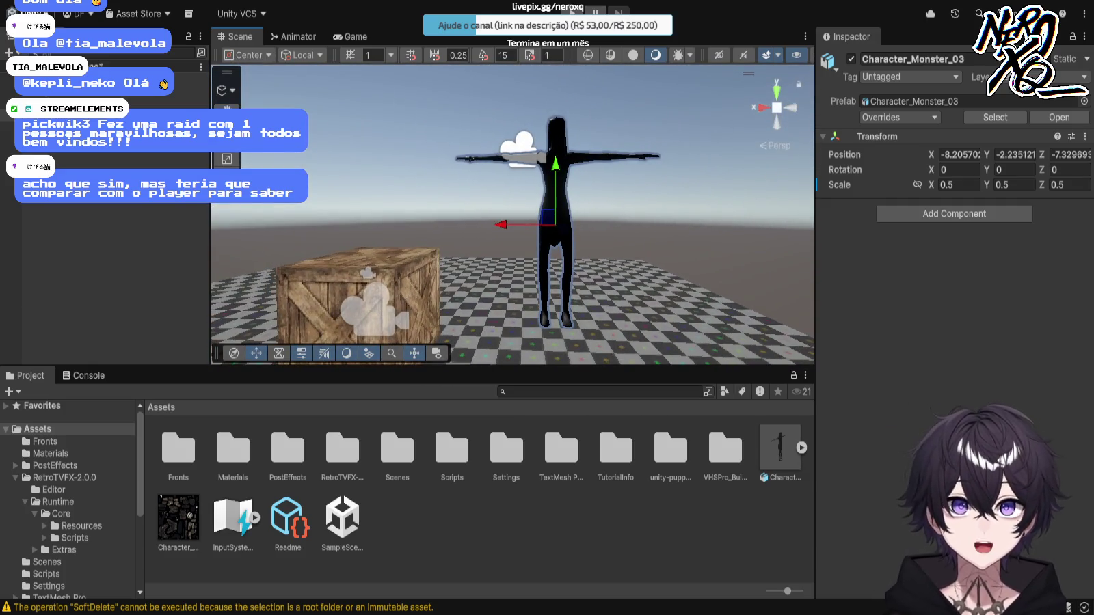
pyautogui.click(780, 451)
pyautogui.keyDown('ctrl'); pyautogui.click(178, 520); pyautogui.keyUp('ctrl')
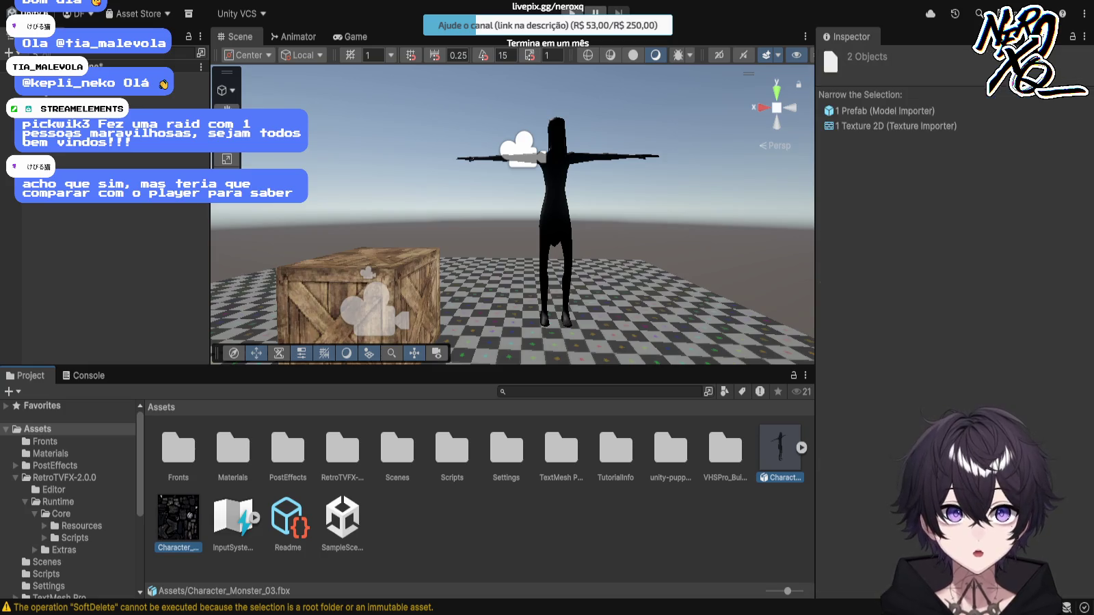
pyautogui.press('Delete')
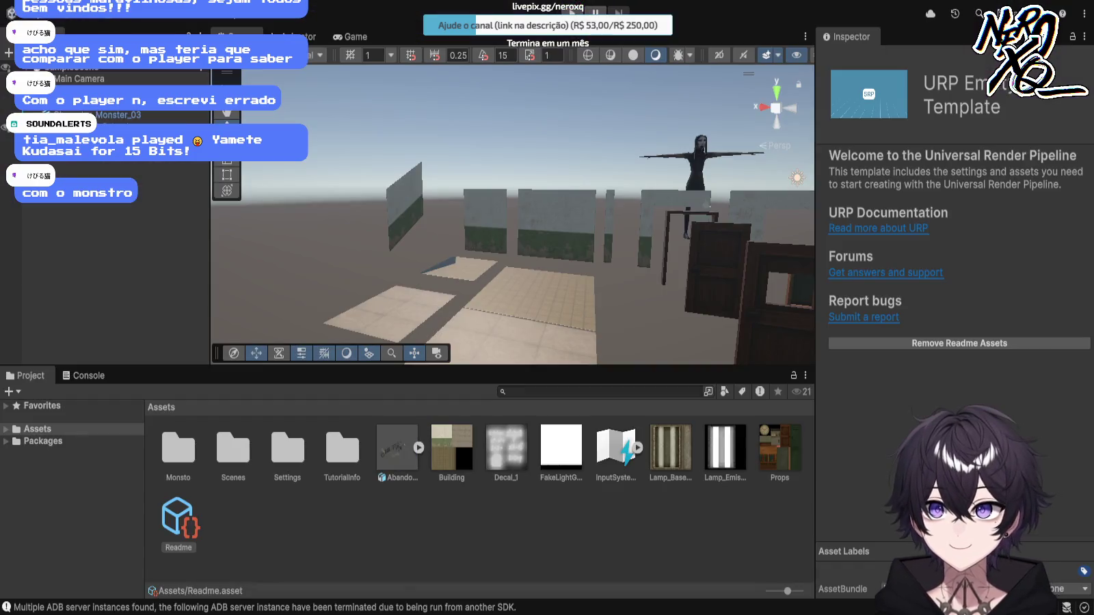
pyautogui.click(520, 301)
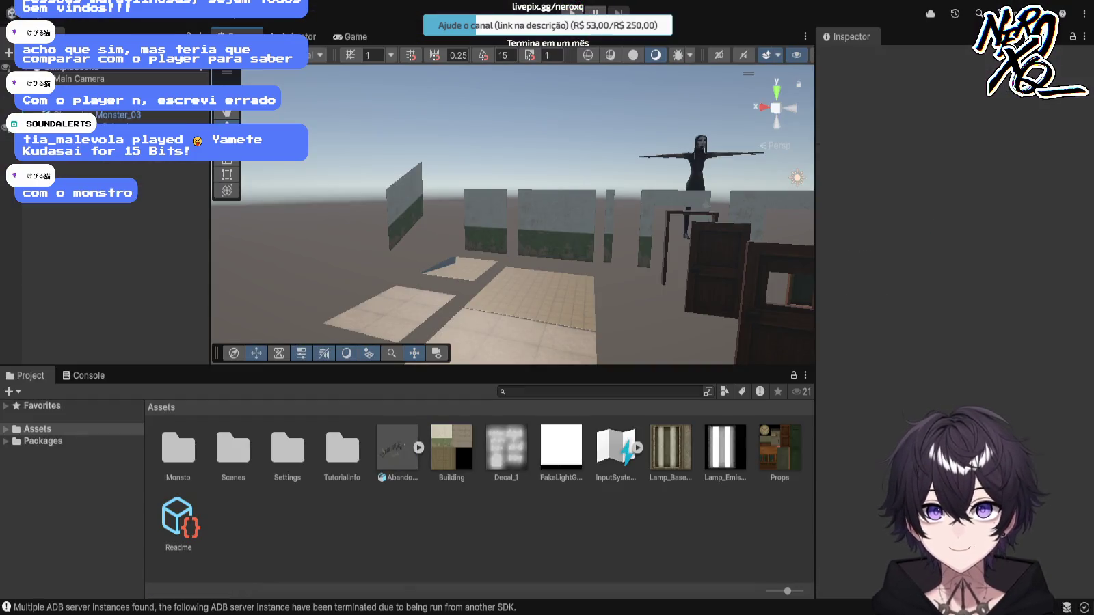
pyautogui.press('Escape')
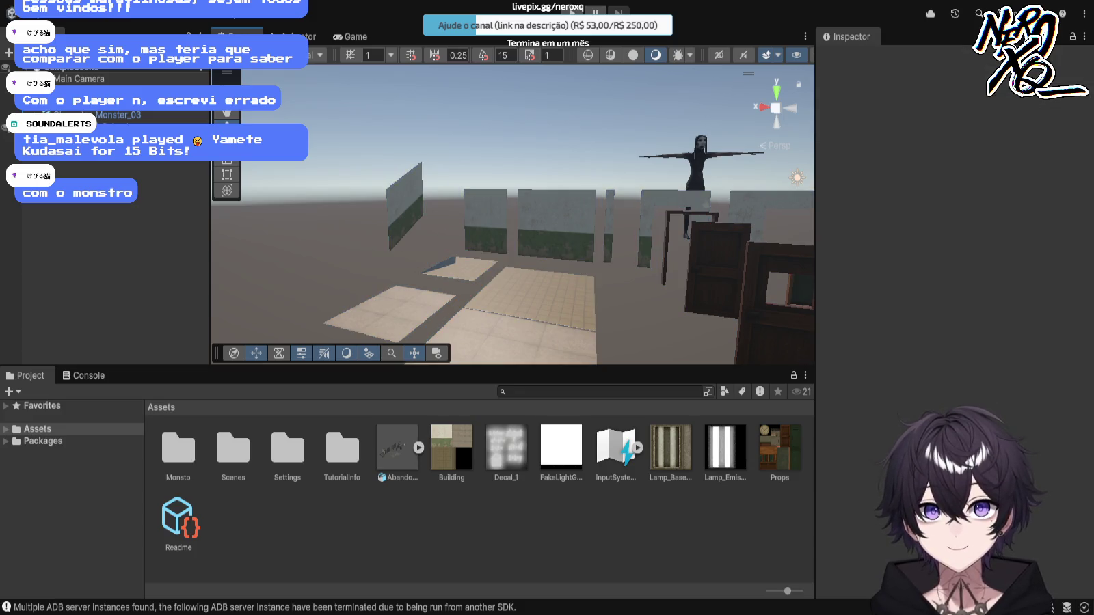
pyautogui.hotkey('ctrl', 'z')
pyautogui.hotkey('ctrl', 'y')
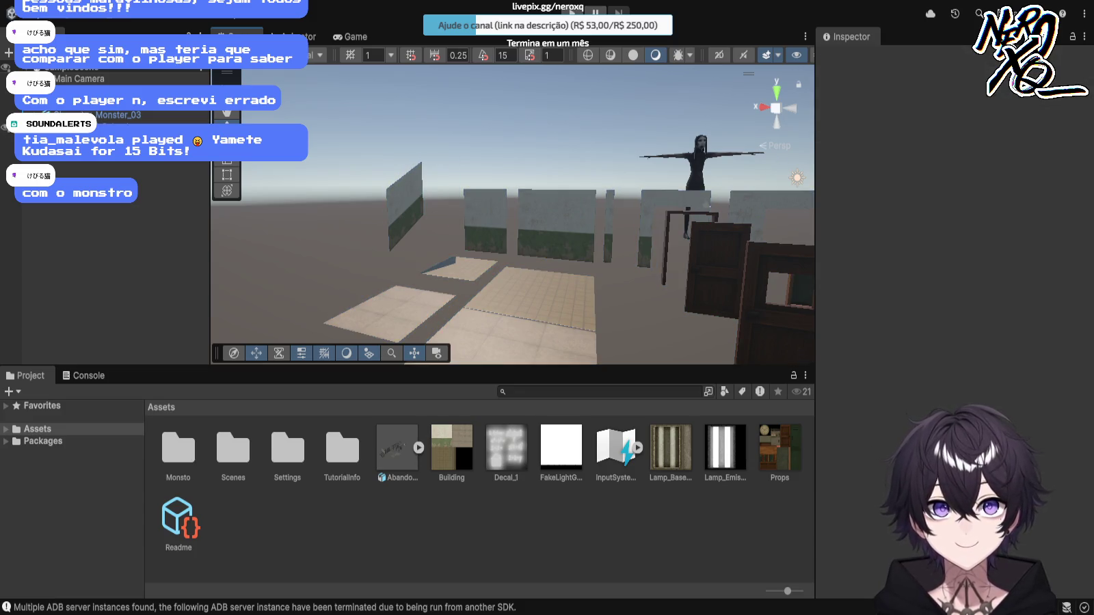
pyautogui.click(37, 428)
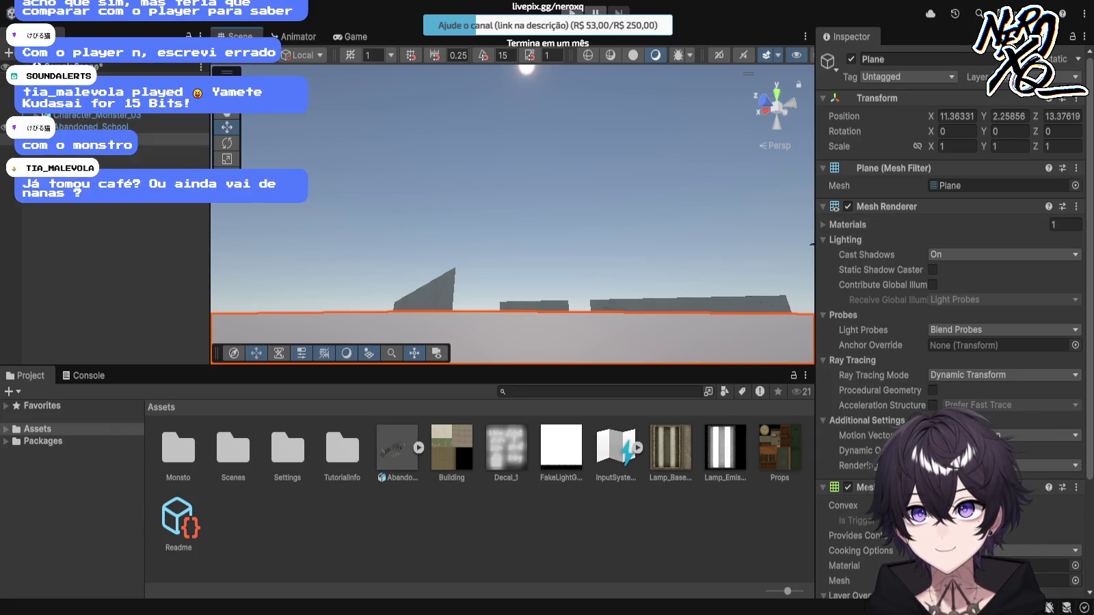
pyautogui.scroll(3, 513, 212)
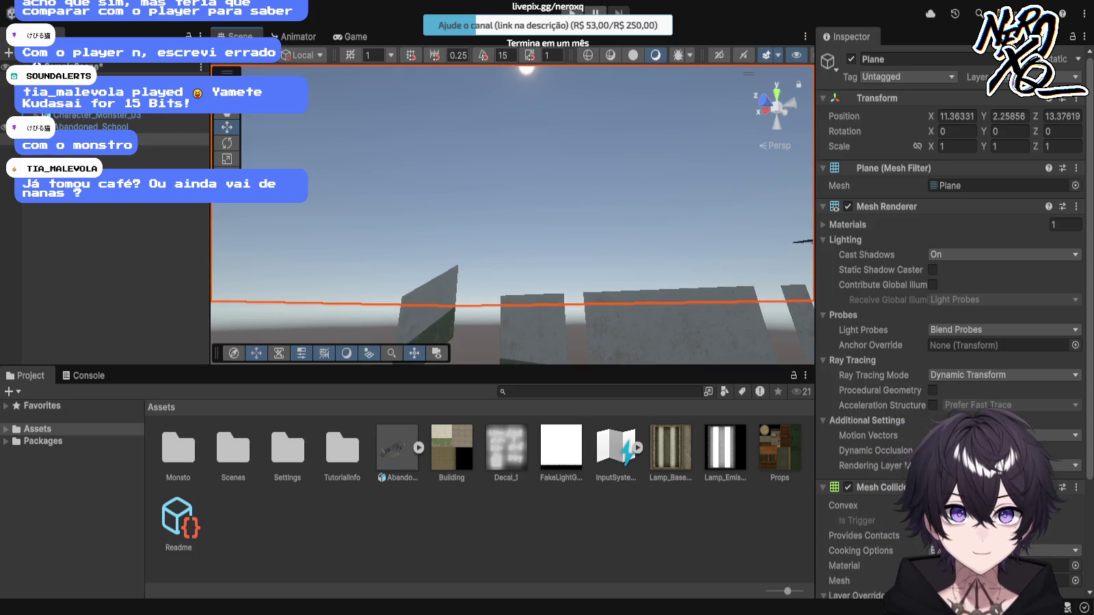
pyautogui.press('Delete')
pyautogui.moveTo(513, 212)
pyautogui.mouseDown()
pyautogui.moveTo(461, 202)
pyautogui.moveTo(506, 196)
pyautogui.mouseUp()
pyautogui.press('r')
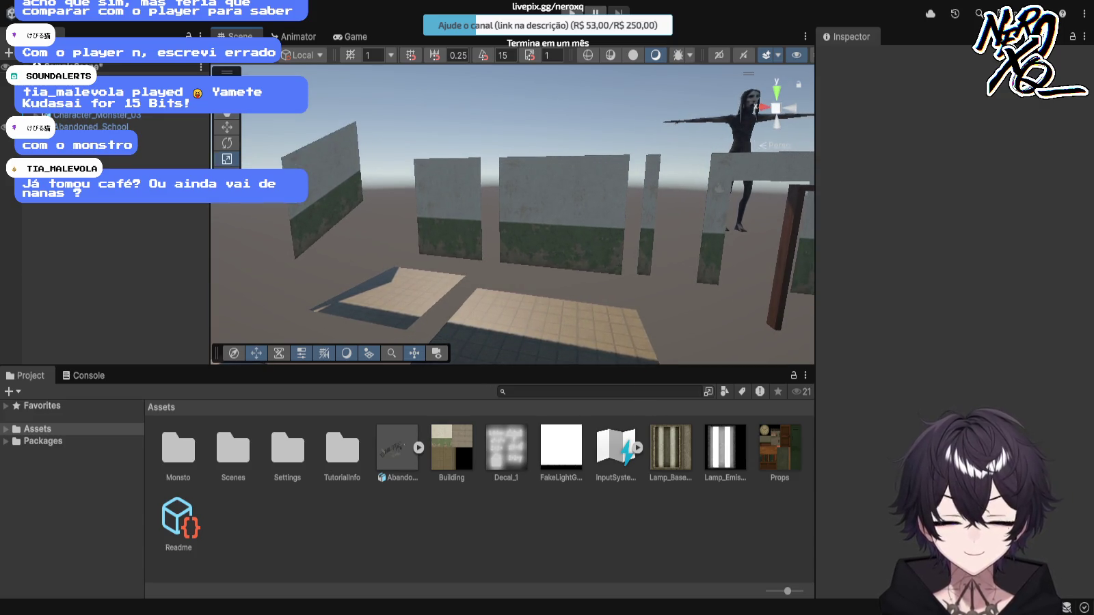
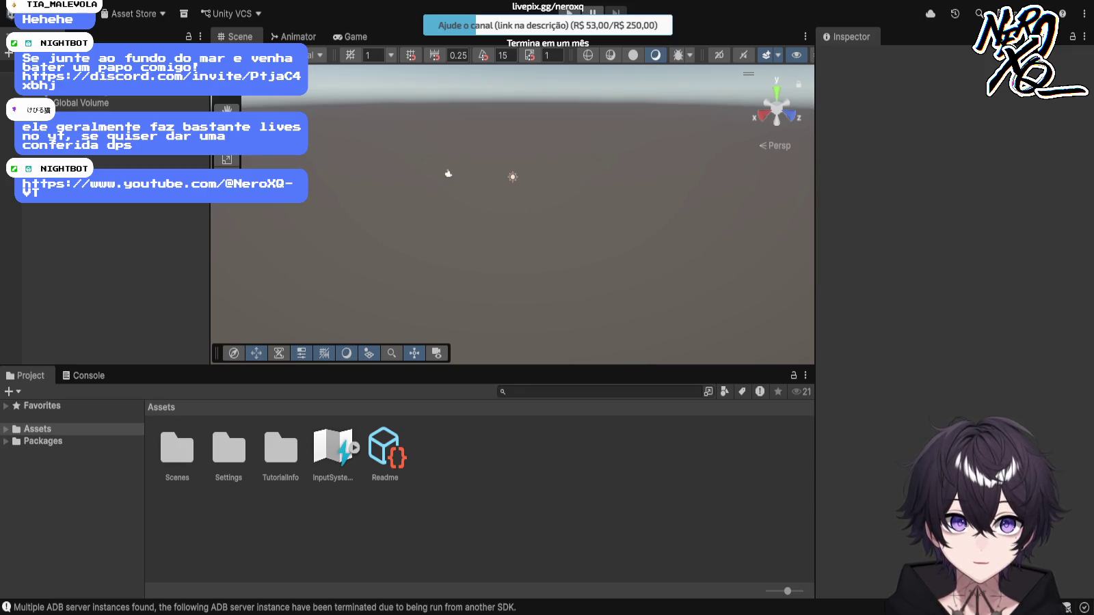
# Step: Make a 'Player' folder in Assets, move fp_arms_low_poly into it, and open it
pyautogui.click(385, 451)
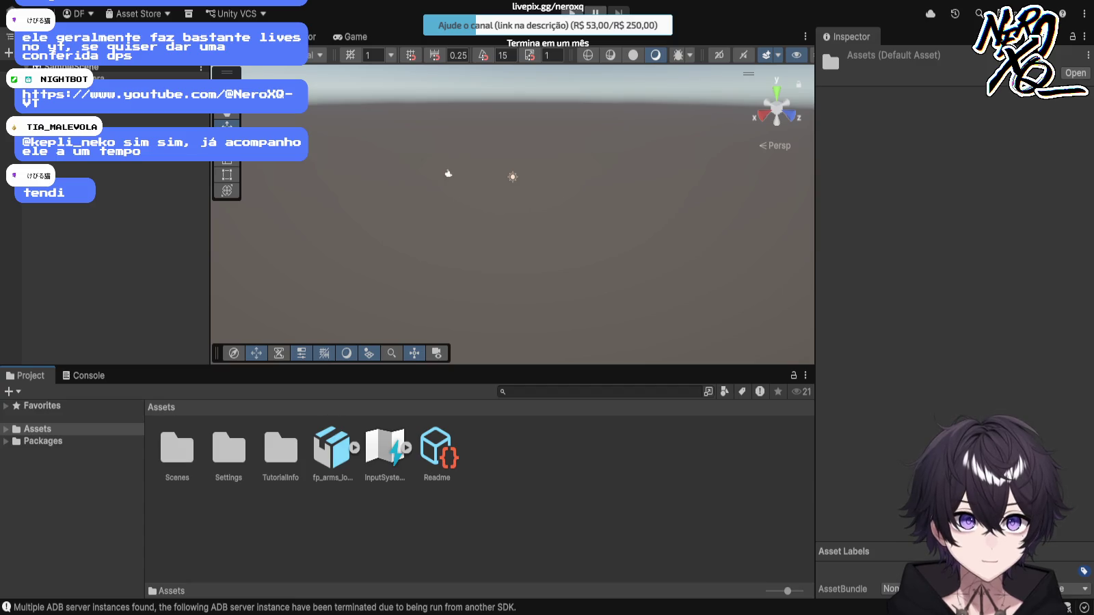
pyautogui.hotkey('ctrl', 'shift', 'n')
pyautogui.write('Player')
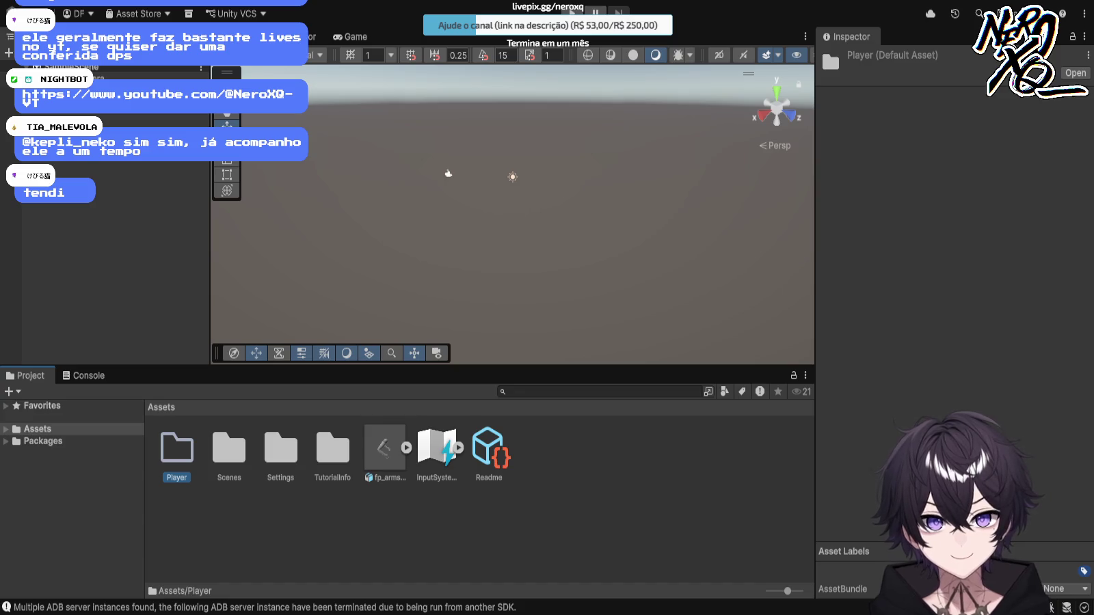
pyautogui.moveTo(385, 448); pyautogui.dragTo(177, 452)
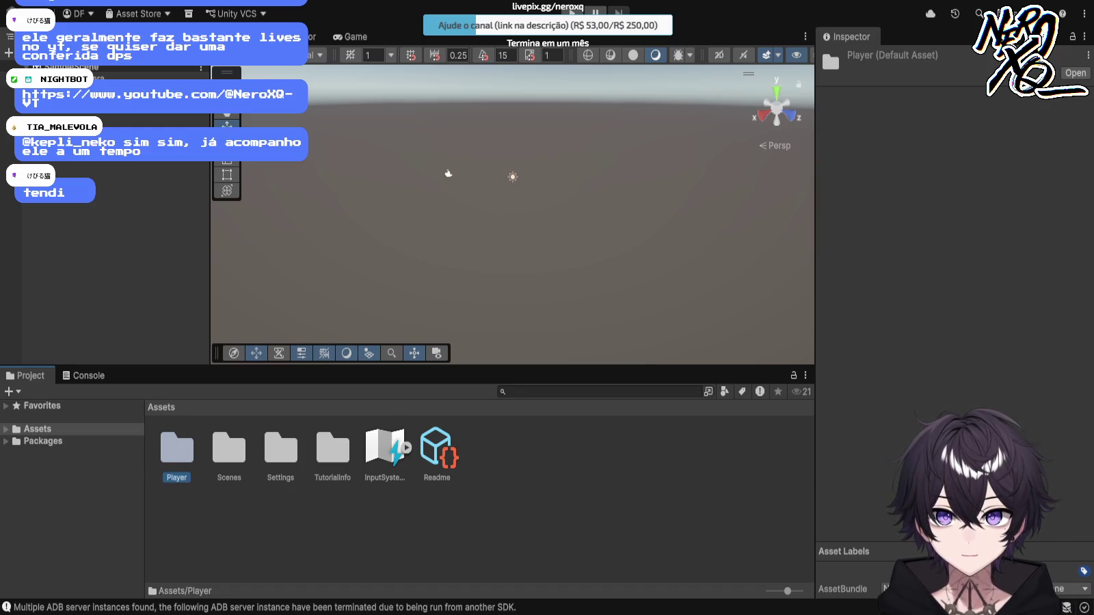
pyautogui.doubleClick(177, 452)
# Step: Extract fp_arms_low_poly's embedded skin material into the Player folder and view its settings
pyautogui.click(229, 448)
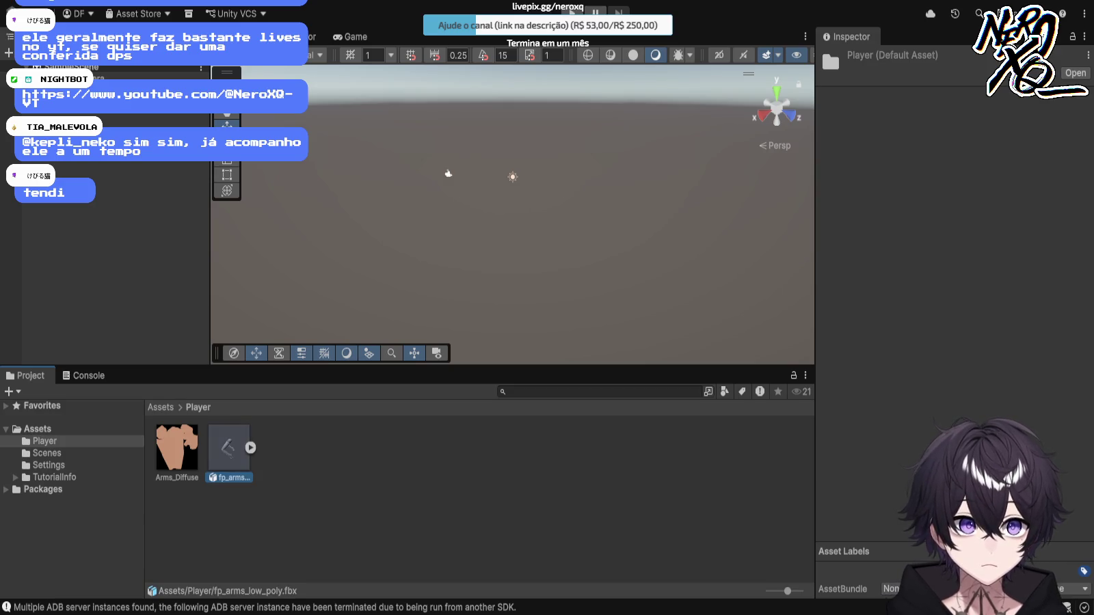
pyautogui.click(250, 448)
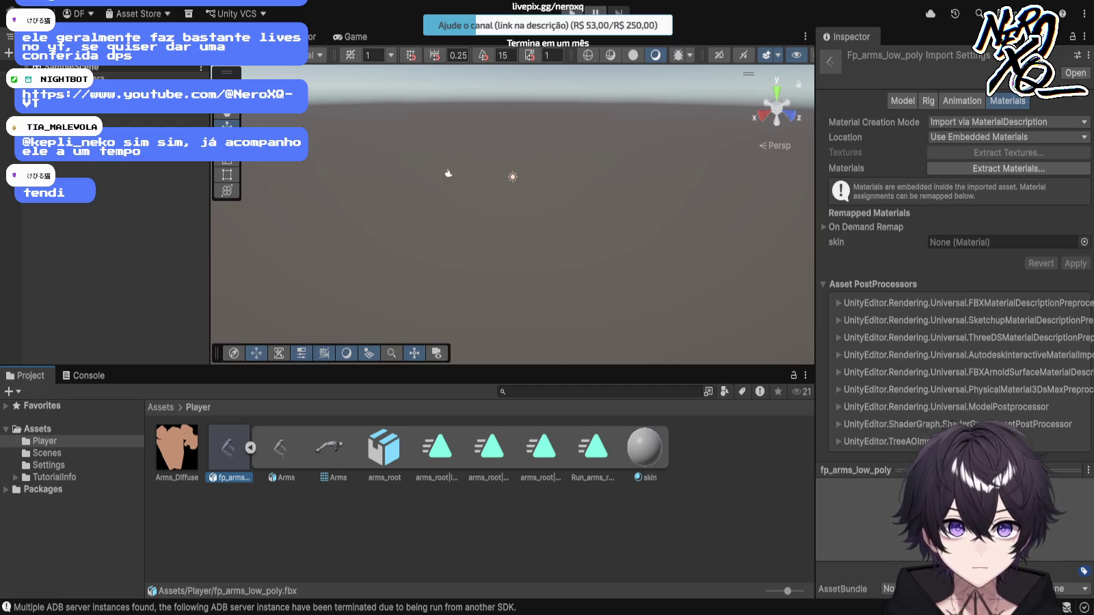
pyautogui.click(251, 448)
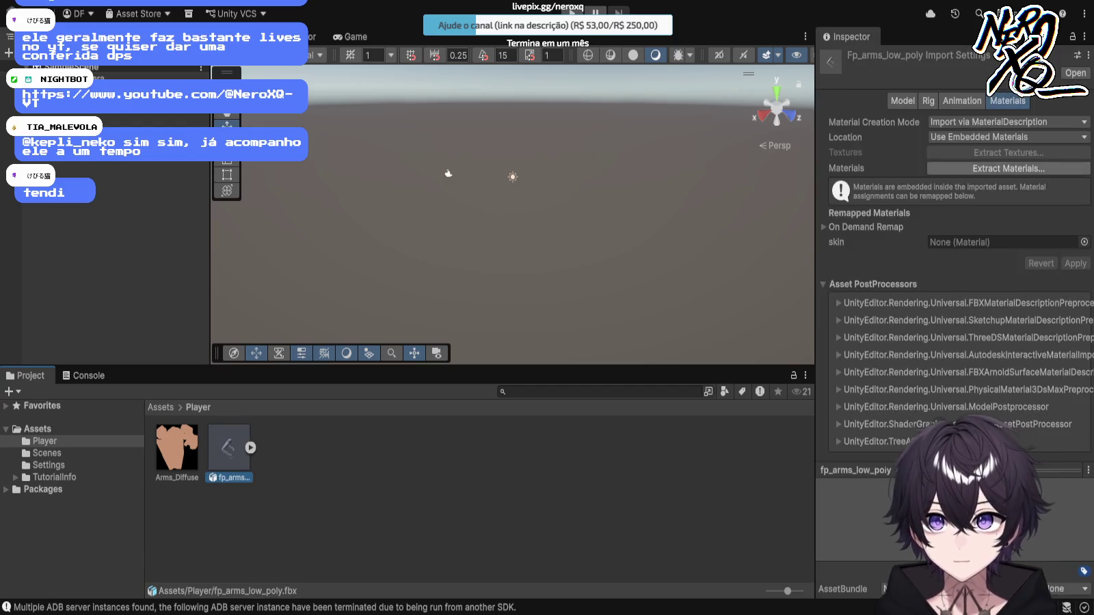
pyautogui.click(1008, 168)
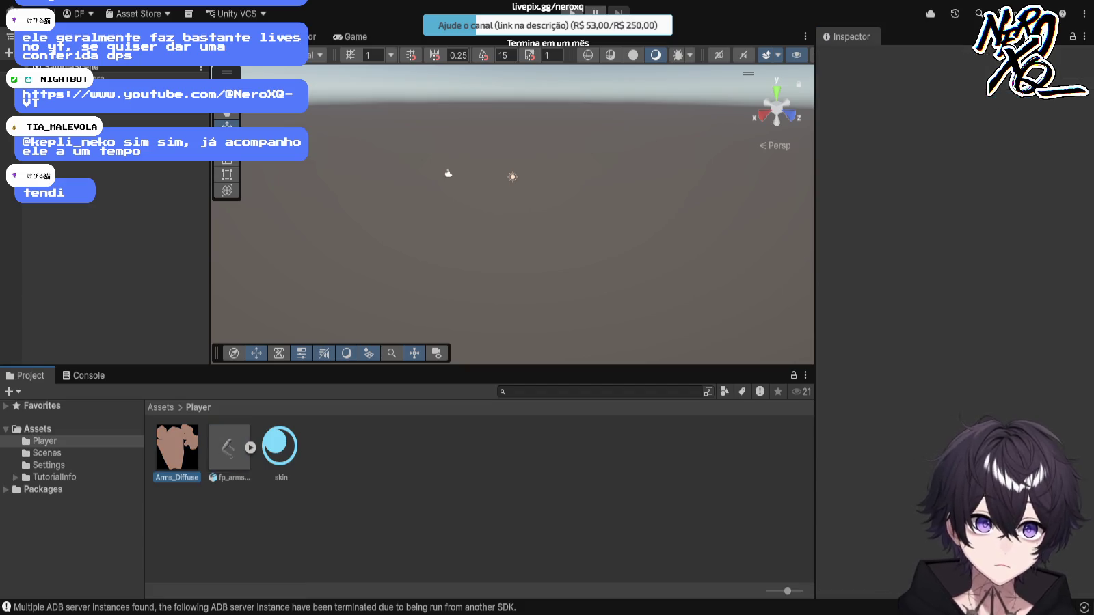
pyautogui.click(281, 445)
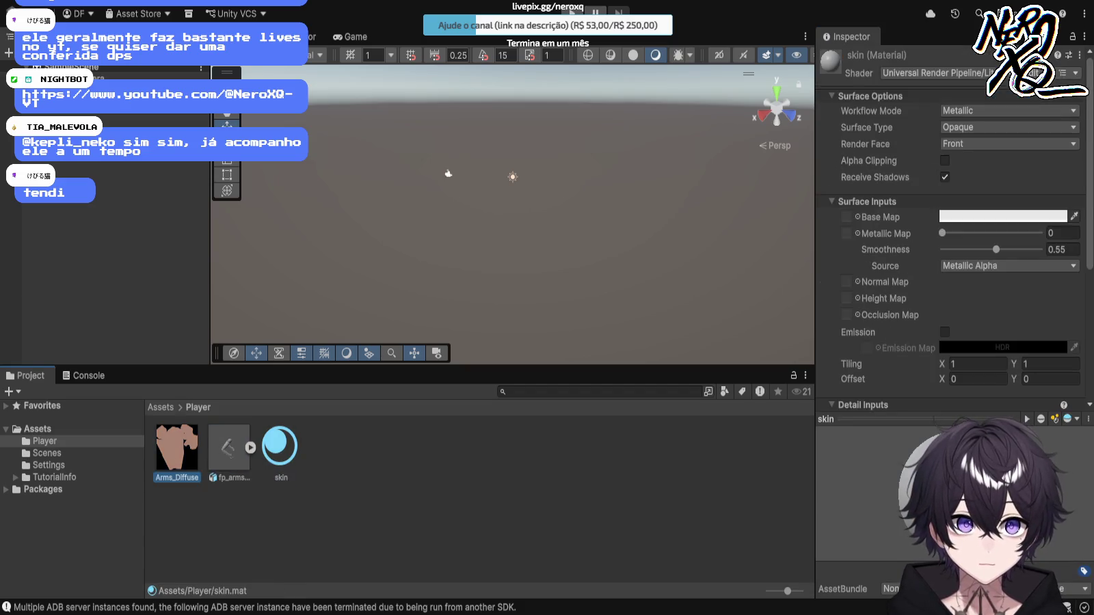
# Step: Use Arms_Diffuse as the skin Base Map; disable Specular Highlights and Environment Reflections
pyautogui.scroll(-4, 951, 232)
pyautogui.scroll(4, 951, 232)
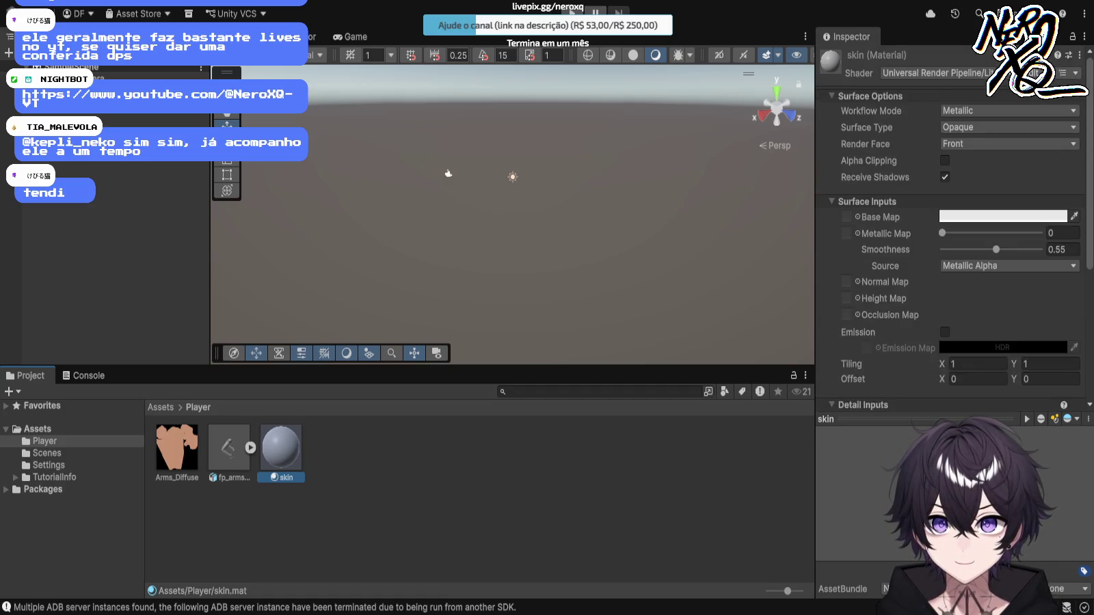
pyautogui.scroll(-7, 945, 329)
pyautogui.scroll(7, 946, 329)
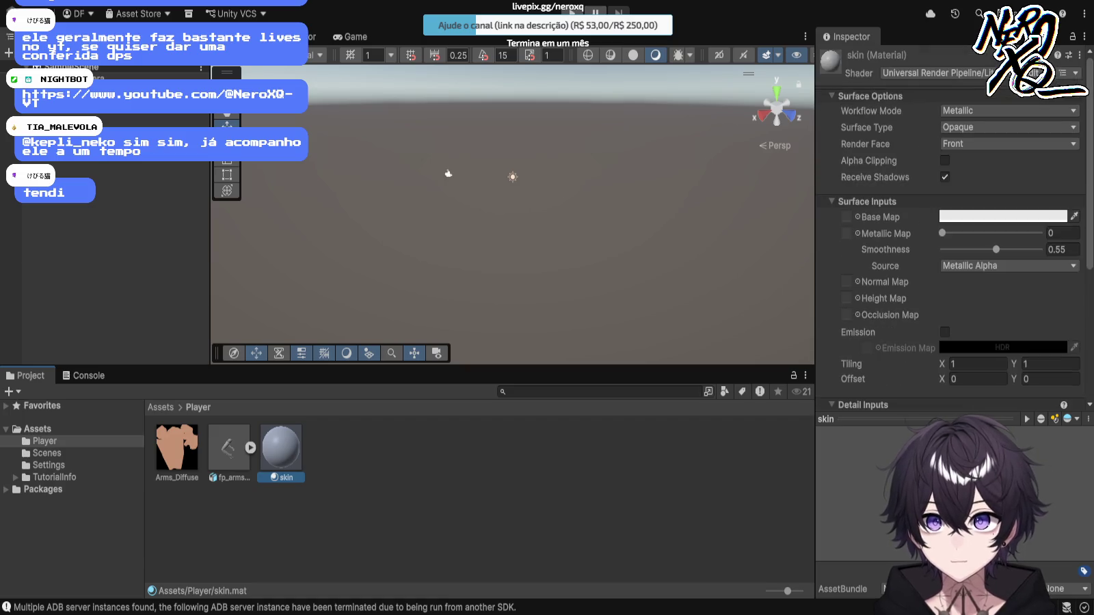
pyautogui.moveTo(177, 448); pyautogui.dragTo(846, 216)
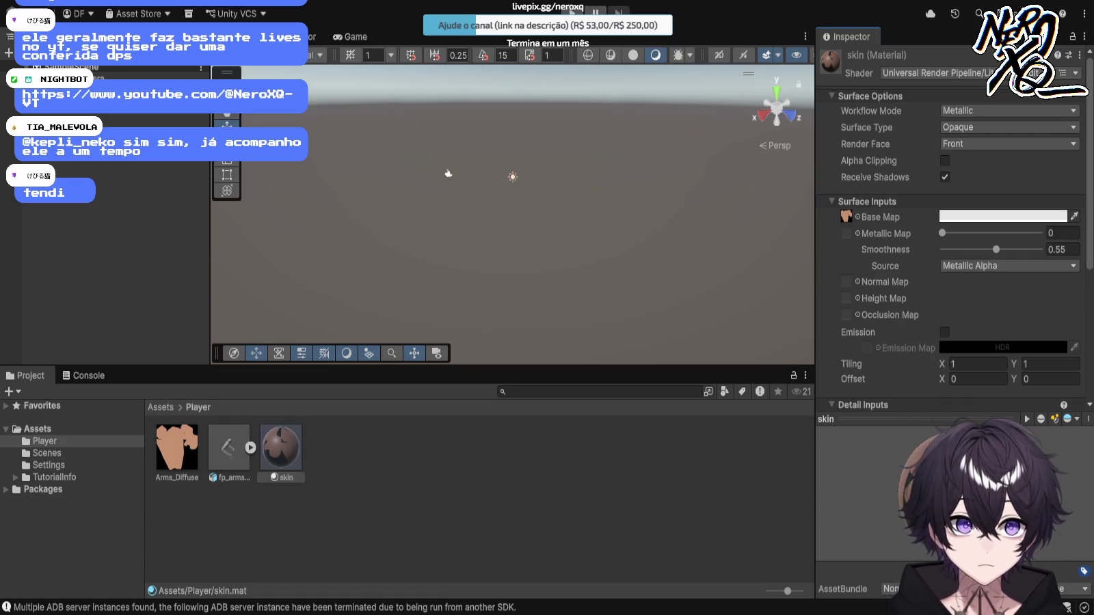
pyautogui.scroll(-7, 942, 234)
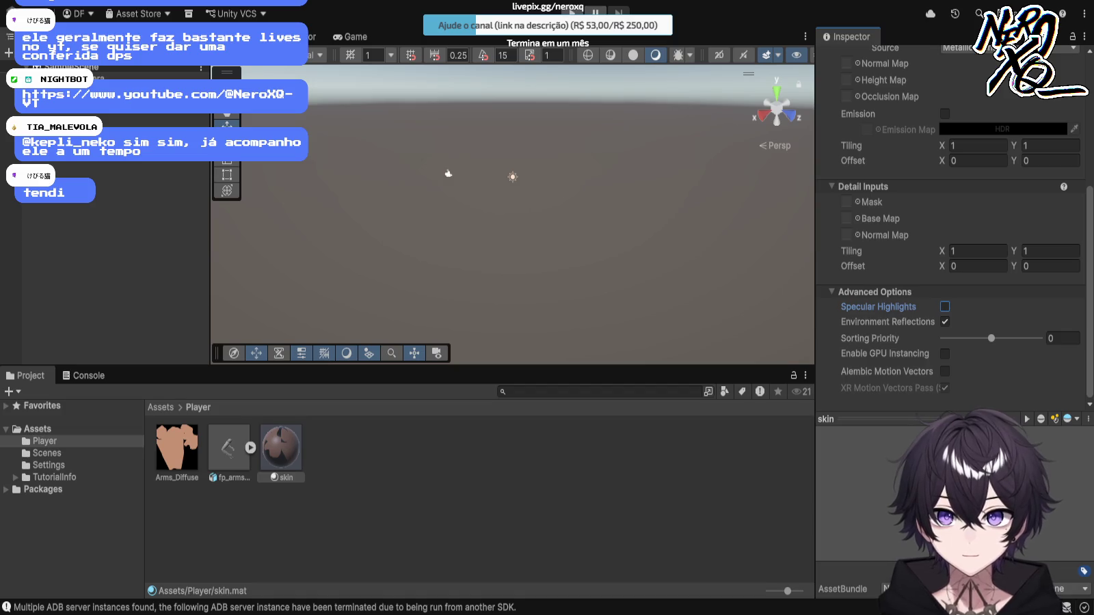
pyautogui.click(945, 321)
pyautogui.click(945, 322)
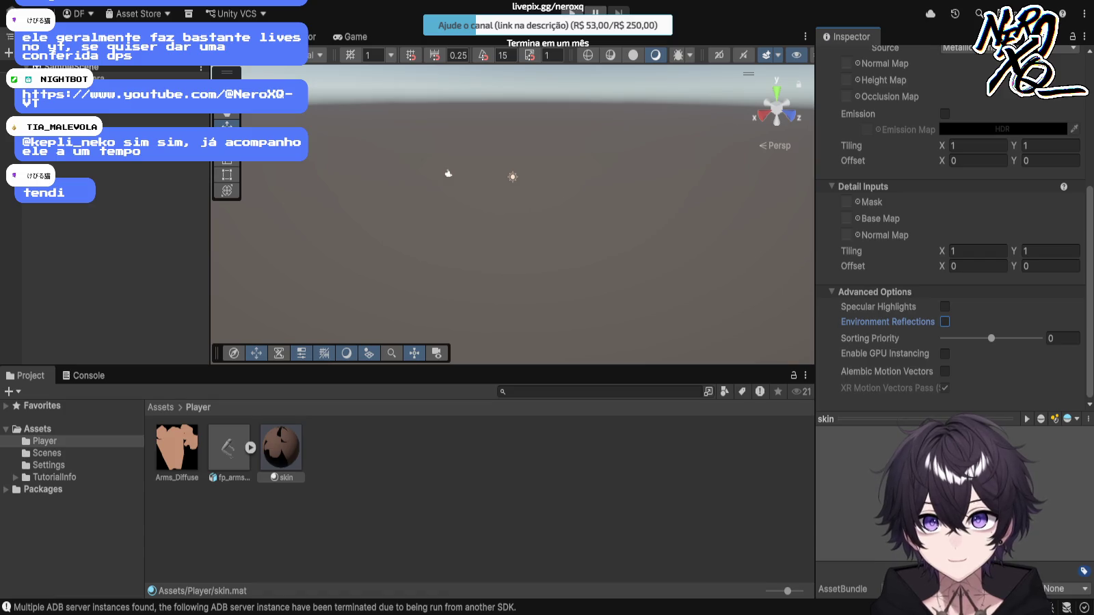
# Step: Place the fp_arms_low_poly model in the Scene and orbit to inspect the textured arms
pyautogui.moveTo(229, 448); pyautogui.dragTo(479, 201)
pyautogui.scroll(3, 478, 202)
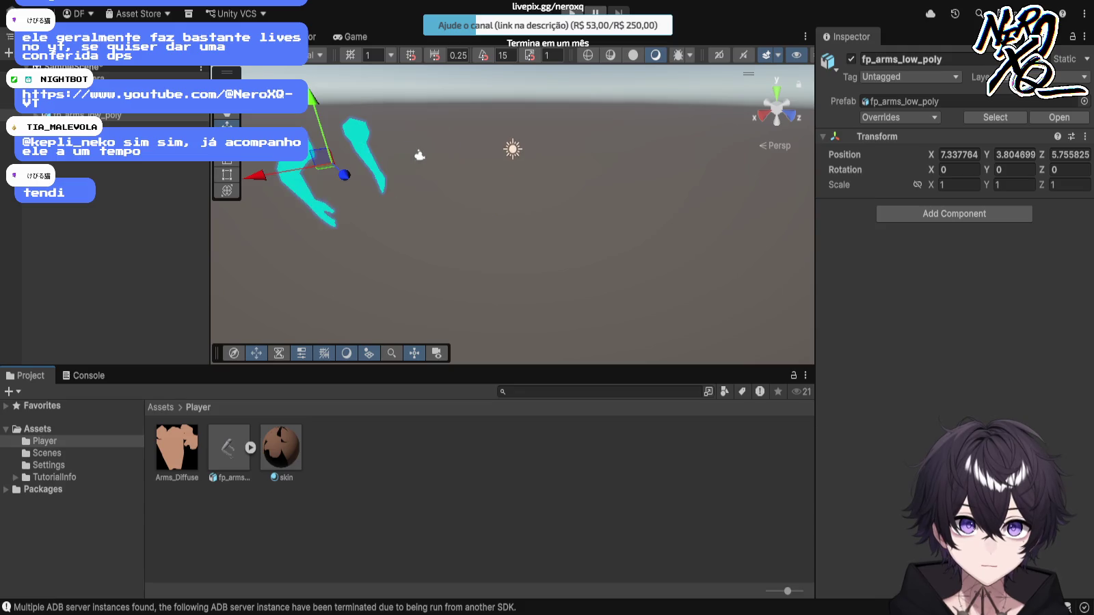
pyautogui.click(420, 155)
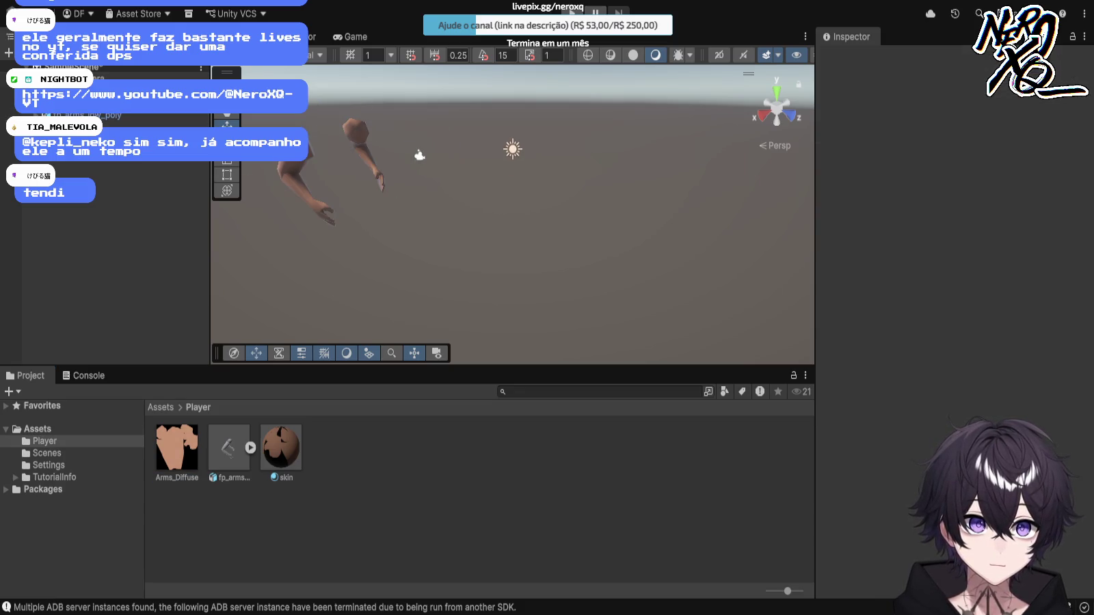
pyautogui.moveTo(420, 156)
pyautogui.mouseDown()
pyautogui.moveTo(651, 195)
pyautogui.moveTo(642, 198)
pyautogui.moveTo(623, 188)
pyautogui.moveTo(623, 164)
pyautogui.moveTo(677, 164)
pyautogui.moveTo(660, 164)
pyautogui.mouseUp()
pyautogui.scroll(-5, 623, 188)
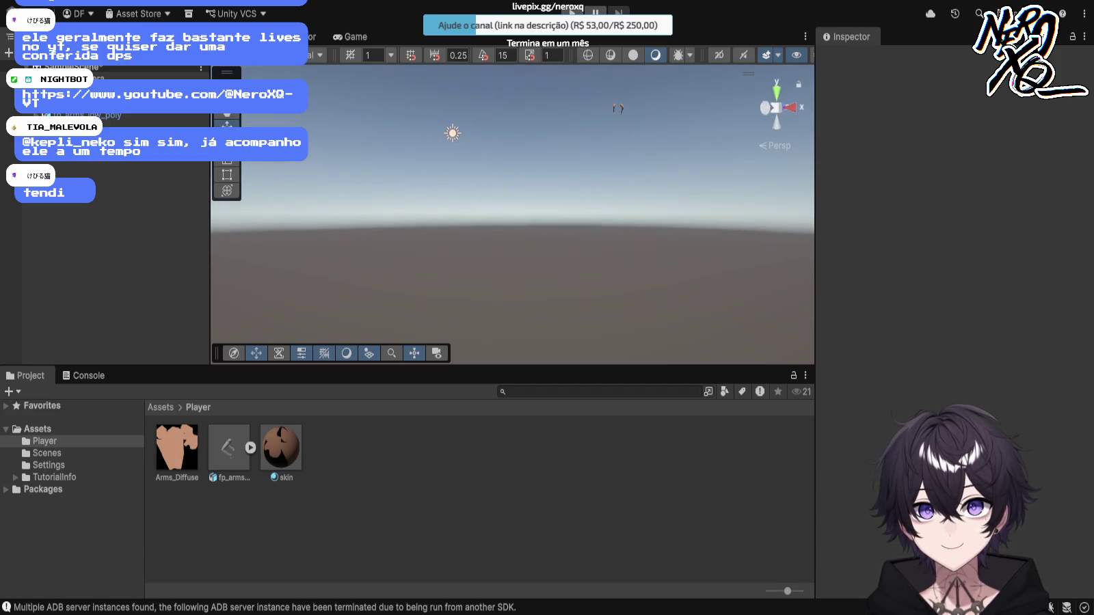
pyautogui.scroll(3, 512, 214)
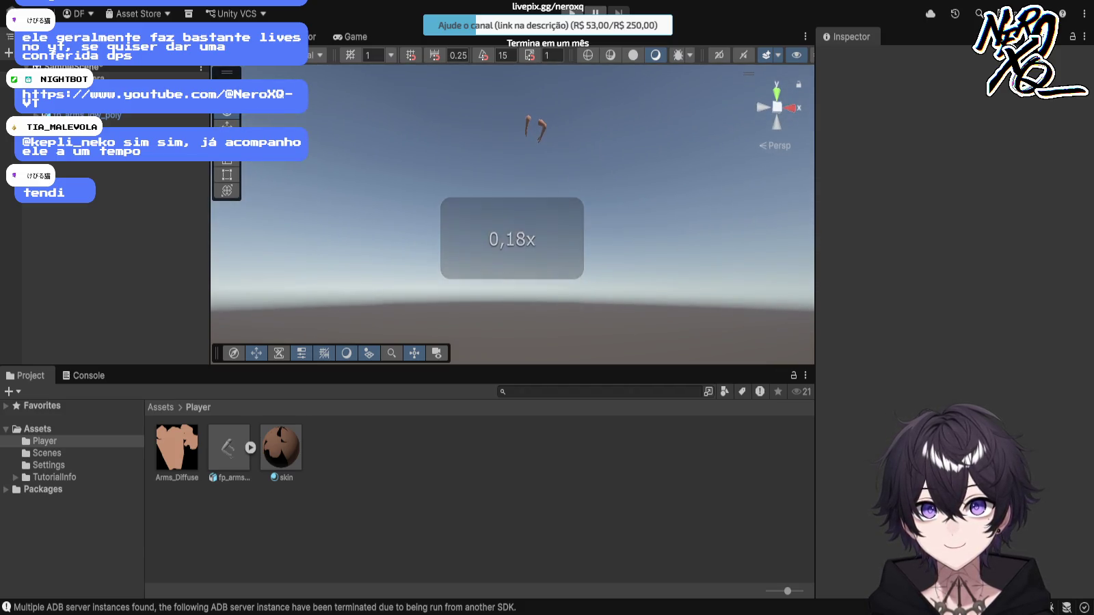
pyautogui.moveTo(513, 214)
pyautogui.mouseDown()
pyautogui.moveTo(520, 199)
pyautogui.moveTo(733, 240)
pyautogui.moveTo(550, 220)
pyautogui.moveTo(337, 234)
pyautogui.moveTo(277, 299)
pyautogui.moveTo(476, 237)
pyautogui.moveTo(567, 261)
pyautogui.moveTo(584, 304)
pyautogui.moveTo(573, 293)
pyautogui.moveTo(593, 269)
pyautogui.moveTo(812, 360)
pyautogui.mouseUp()
pyautogui.scroll(10, 812, 361)
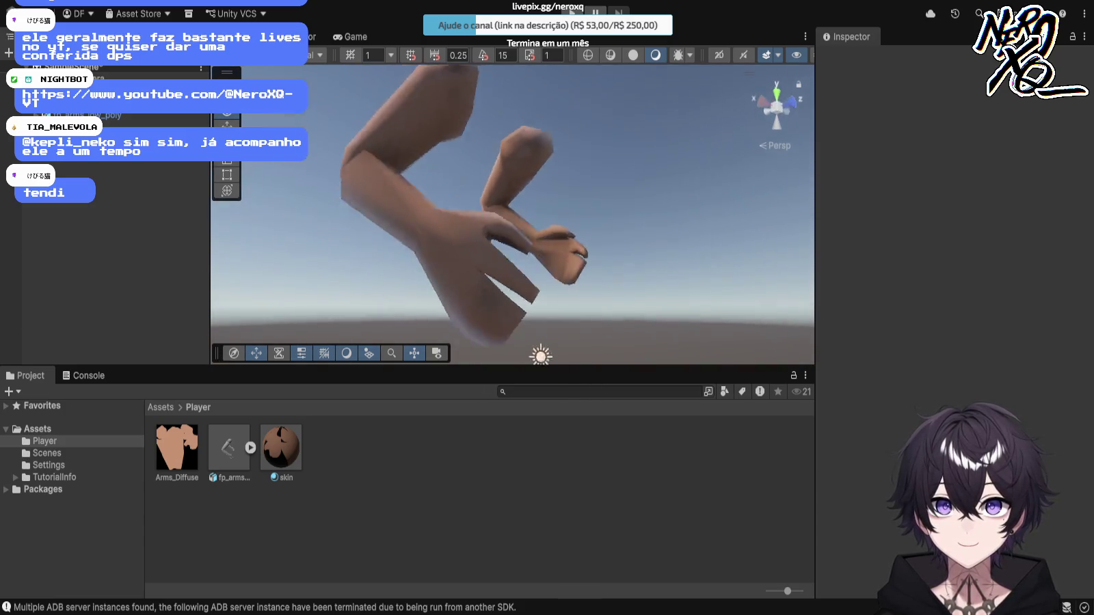
pyautogui.moveTo(513, 212)
pyautogui.mouseDown()
pyautogui.moveTo(445, 195)
pyautogui.moveTo(418, 205)
pyautogui.moveTo(403, 233)
pyautogui.moveTo(404, 288)
pyautogui.moveTo(403, 246)
pyautogui.moveTo(424, 225)
pyautogui.moveTo(417, 236)
pyautogui.moveTo(424, 226)
pyautogui.moveTo(410, 233)
pyautogui.moveTo(349, 197)
pyautogui.moveTo(373, 183)
pyautogui.moveTo(396, 205)
pyautogui.mouseUp()
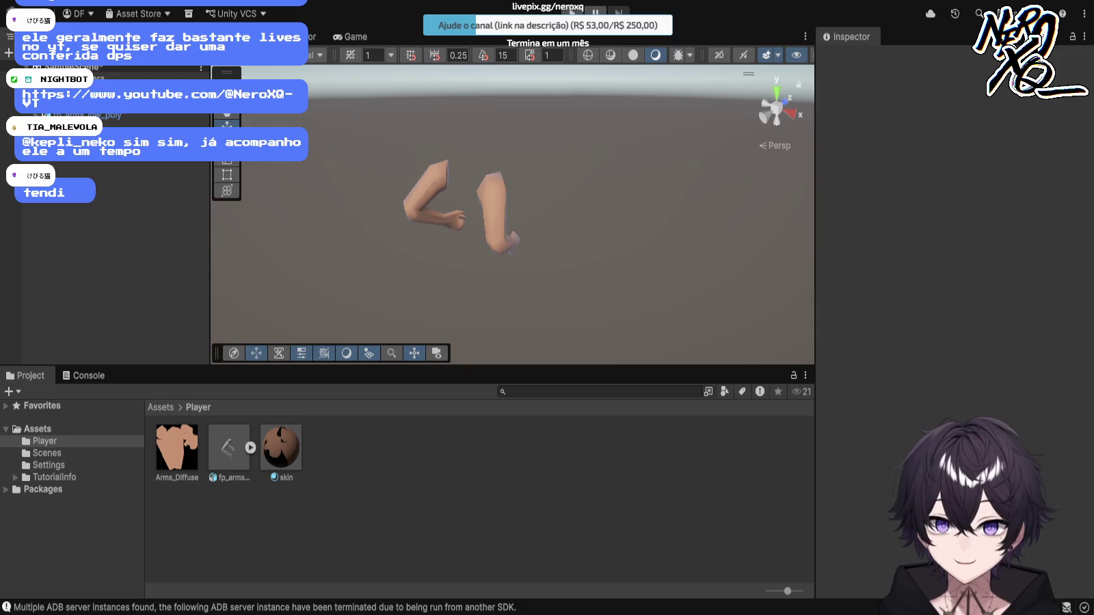
# Step: Reframe the Scene view on the arms and return to the Assets root folder
pyautogui.click(444, 199)
pyautogui.click(342, 301)
pyautogui.moveTo(479, 273)
pyautogui.mouseDown()
pyautogui.moveTo(547, 273)
pyautogui.moveTo(479, 273)
pyautogui.mouseUp()
pyautogui.click(164, 115)
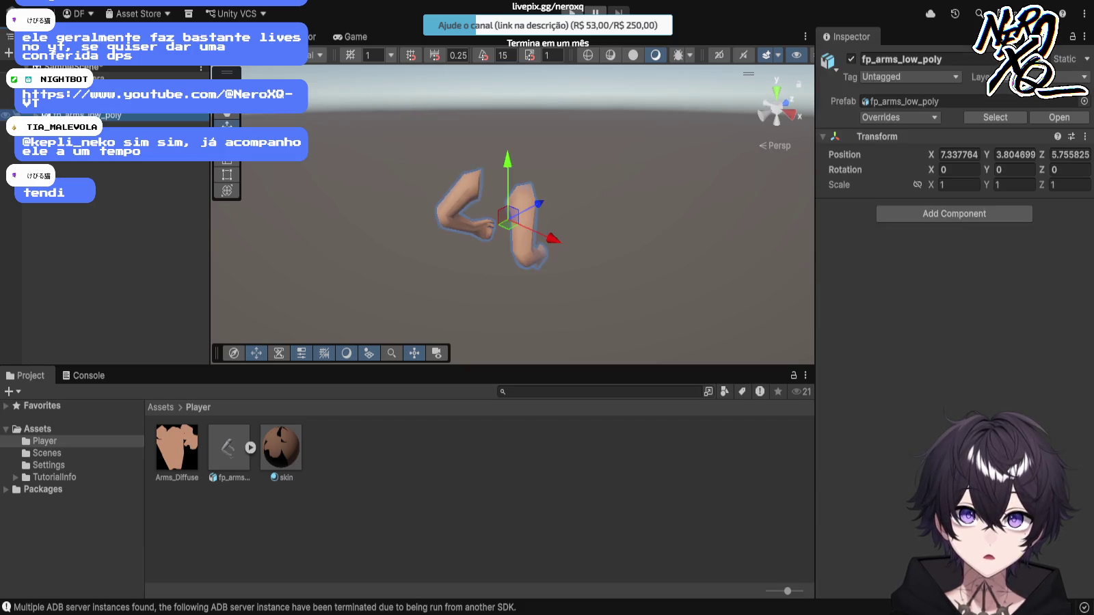
pyautogui.press('Escape')
pyautogui.moveTo(513, 240)
pyautogui.mouseDown()
pyautogui.moveTo(595, 264)
pyautogui.moveTo(612, 250)
pyautogui.mouseUp()
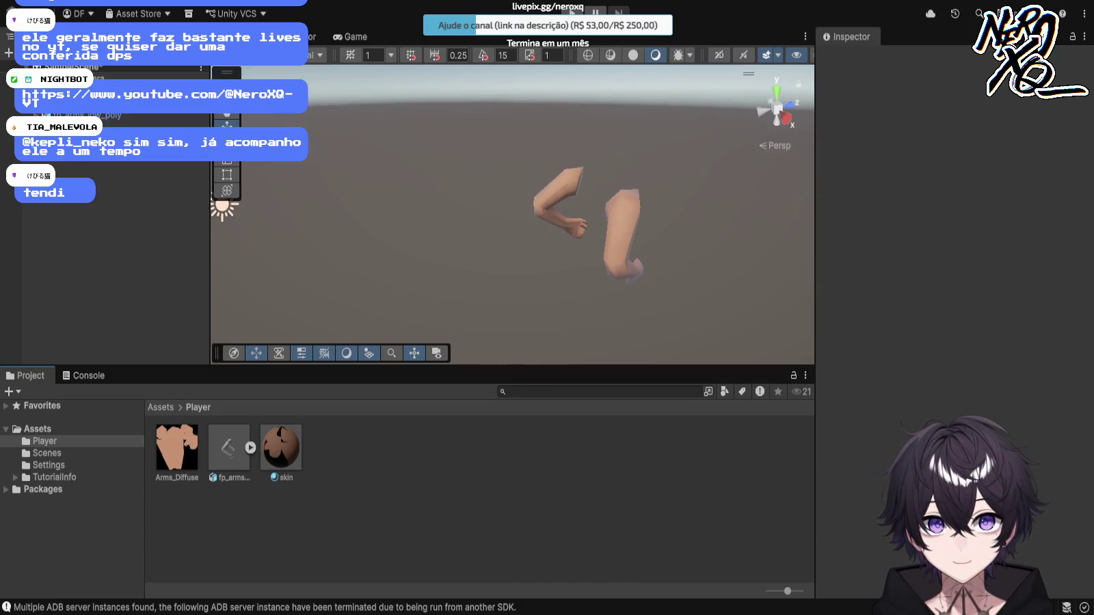
pyautogui.click(37, 429)
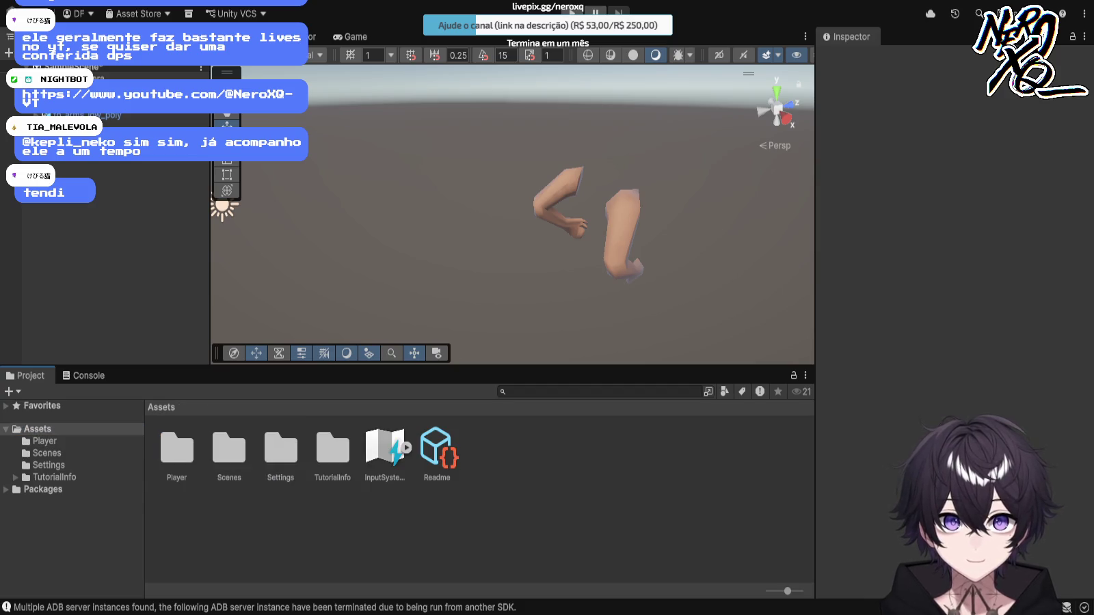
# Step: Create an Animator Controller named 'Arms' inside the Player folder
pyautogui.click(619, 236)
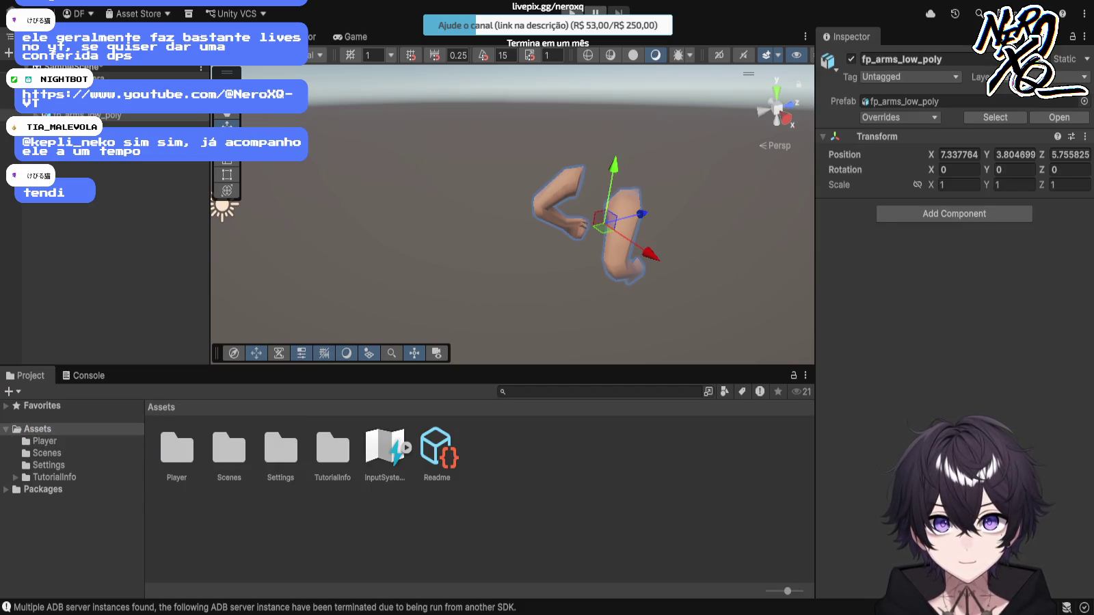
pyautogui.doubleClick(176, 448)
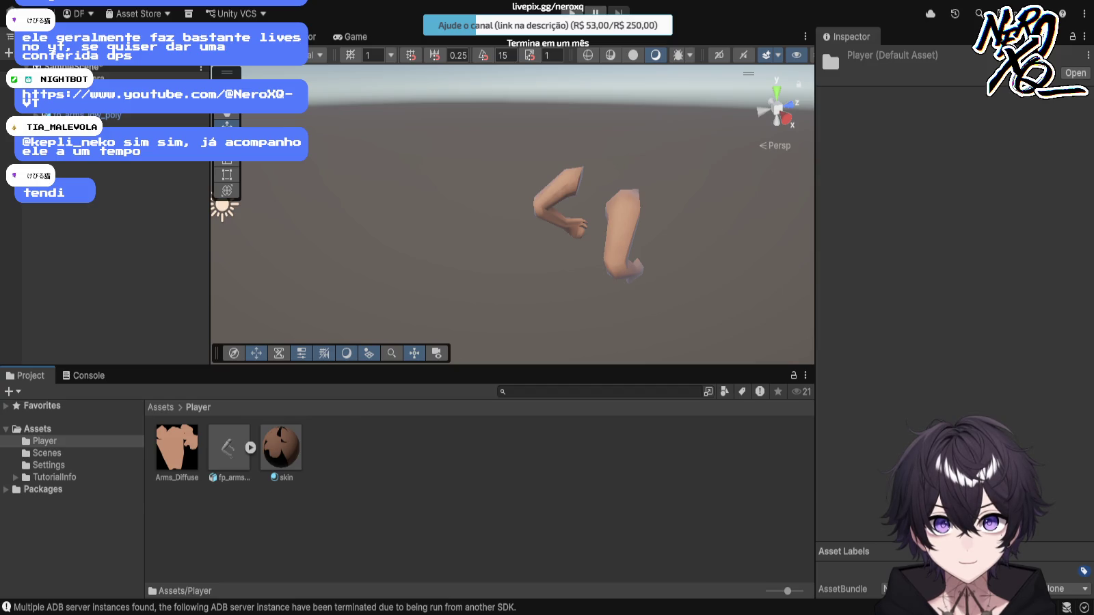
pyautogui.write('P')
pyautogui.press('BackSpace')
pyautogui.write('Arms')
pyautogui.press('Return')
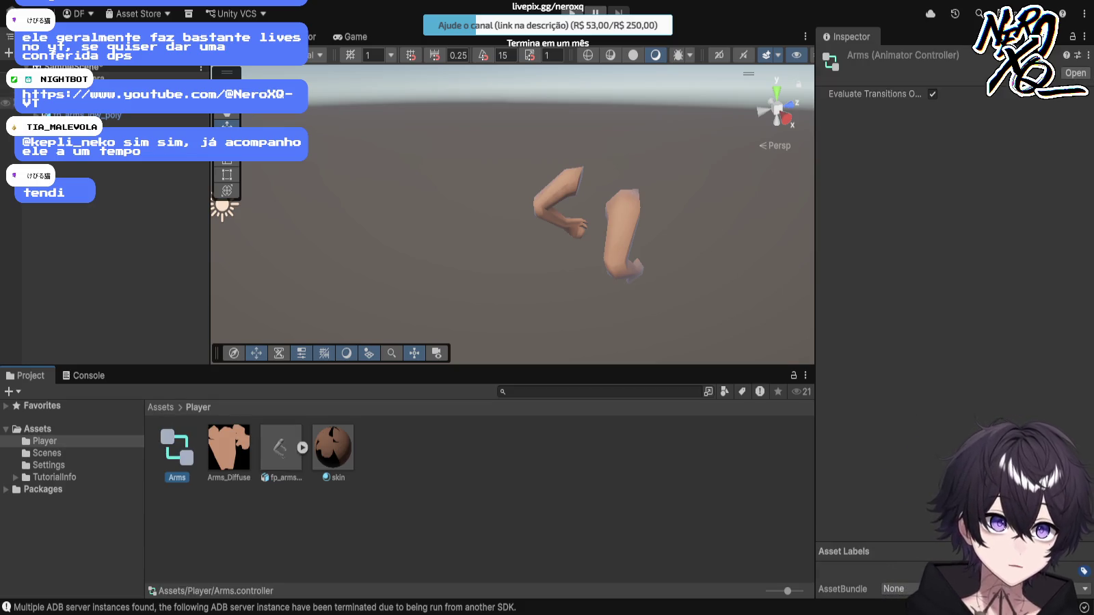
# Step: Attach the Arms controller to the fp_arms_low_poly object as its Animator
pyautogui.click(82, 115)
pyautogui.moveTo(177, 447); pyautogui.dragTo(950, 202)
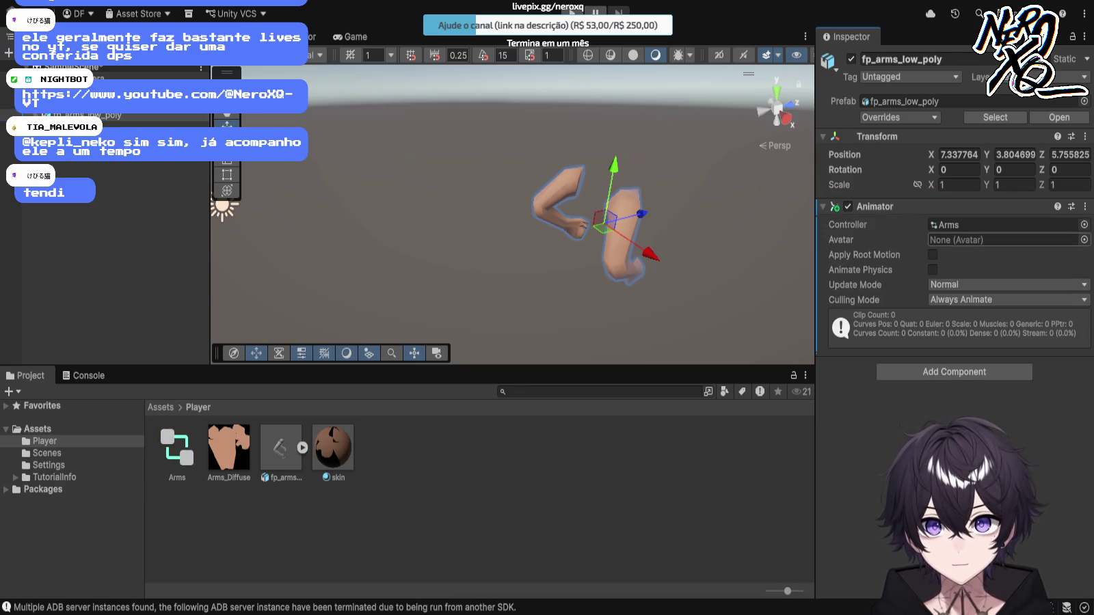
pyautogui.click(280, 448)
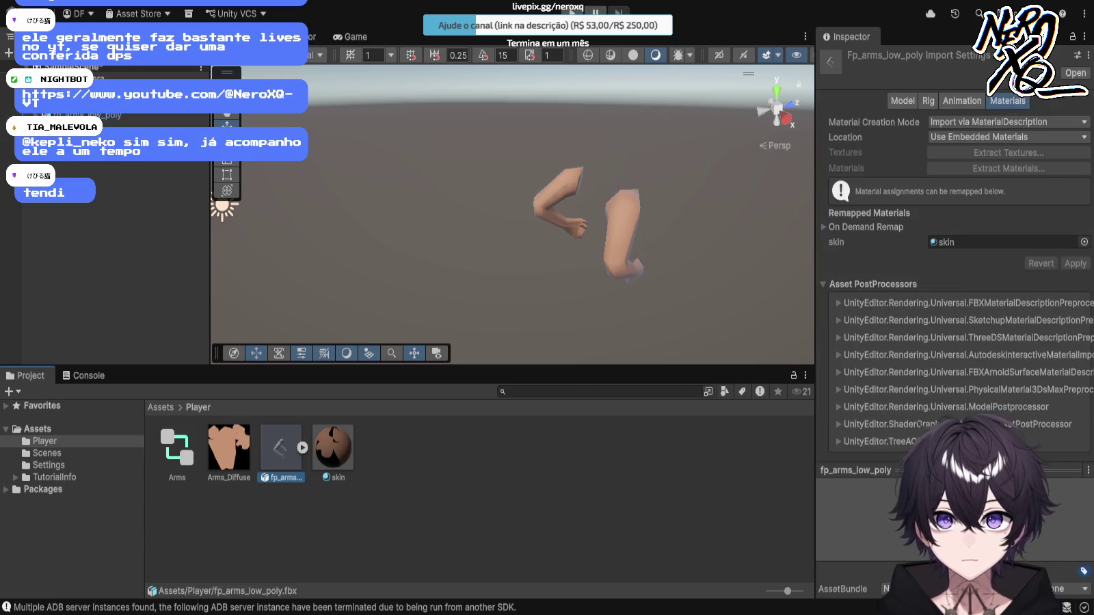
# Step: Set the arms model's Avatar Definition to Create From This Model, then open Arms.controller's graph
pyautogui.click(928, 100)
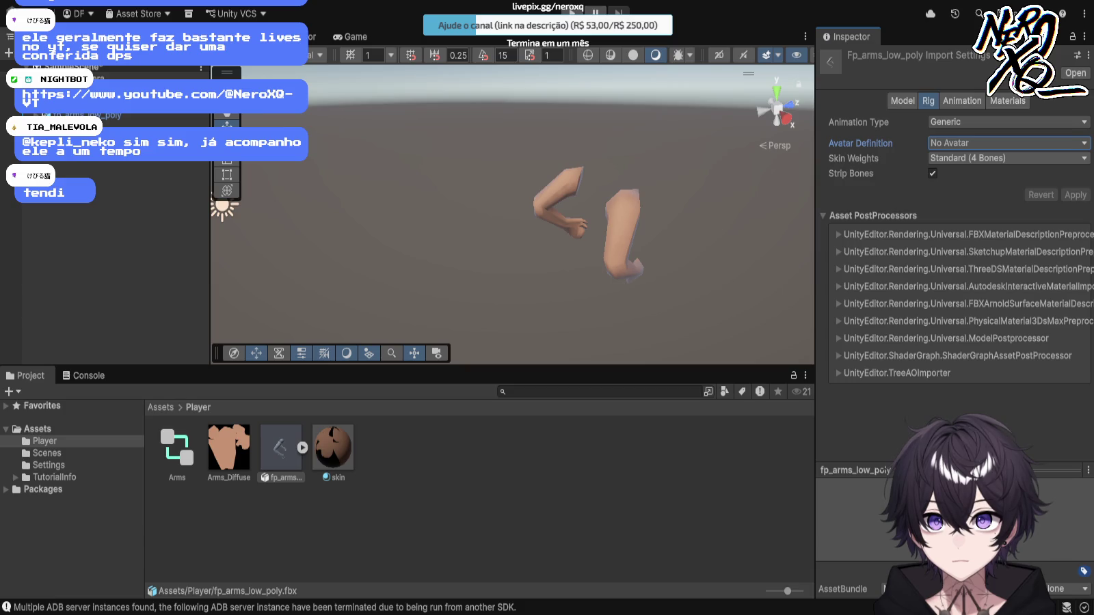
pyautogui.click(1005, 121)
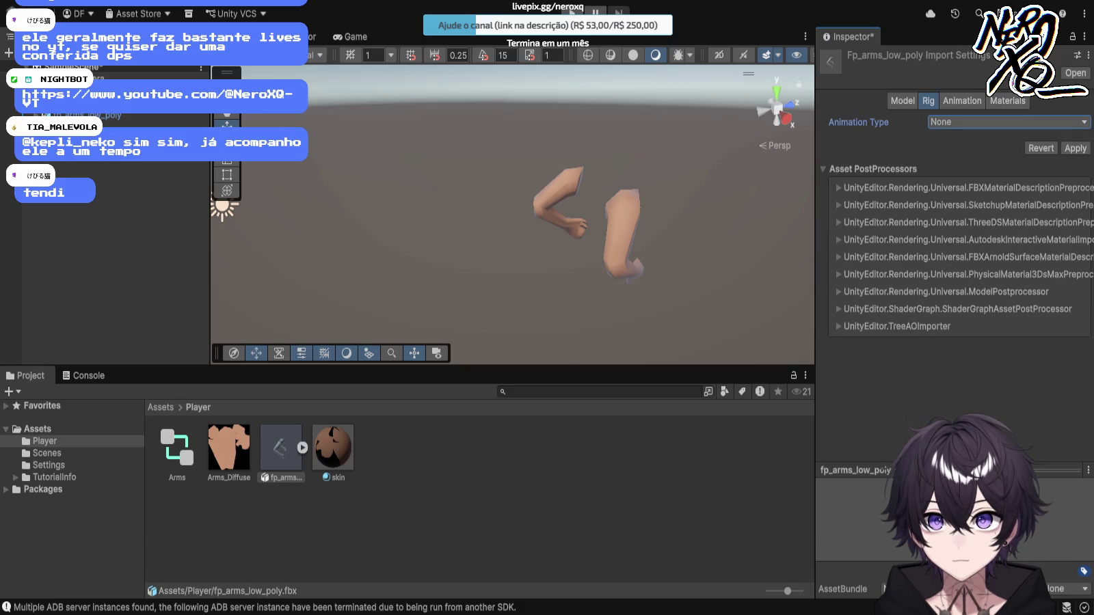
pyautogui.click(1041, 149)
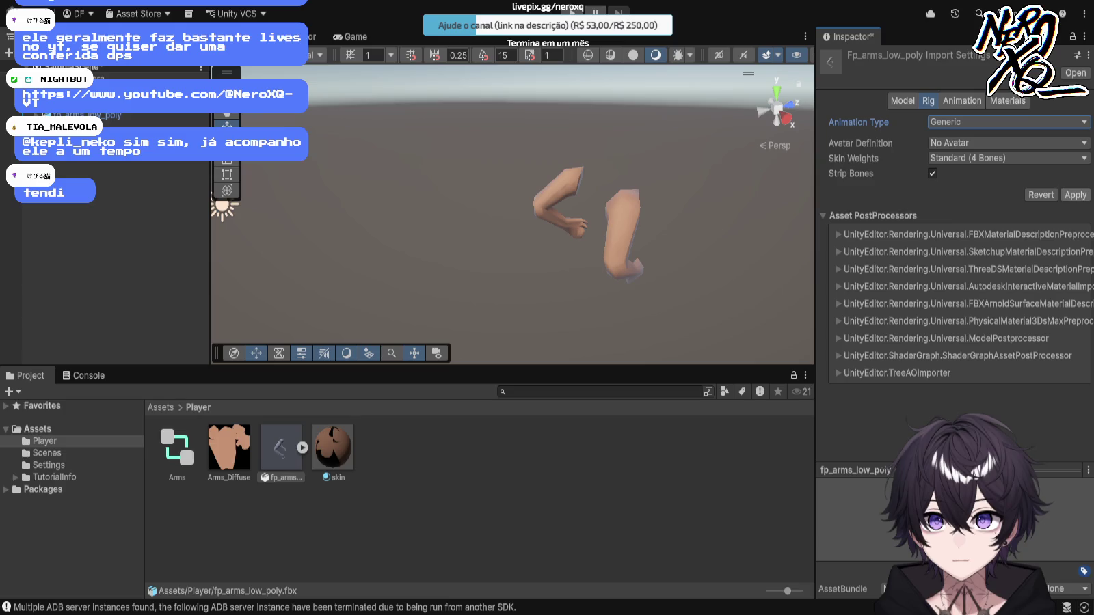
pyautogui.click(176, 448)
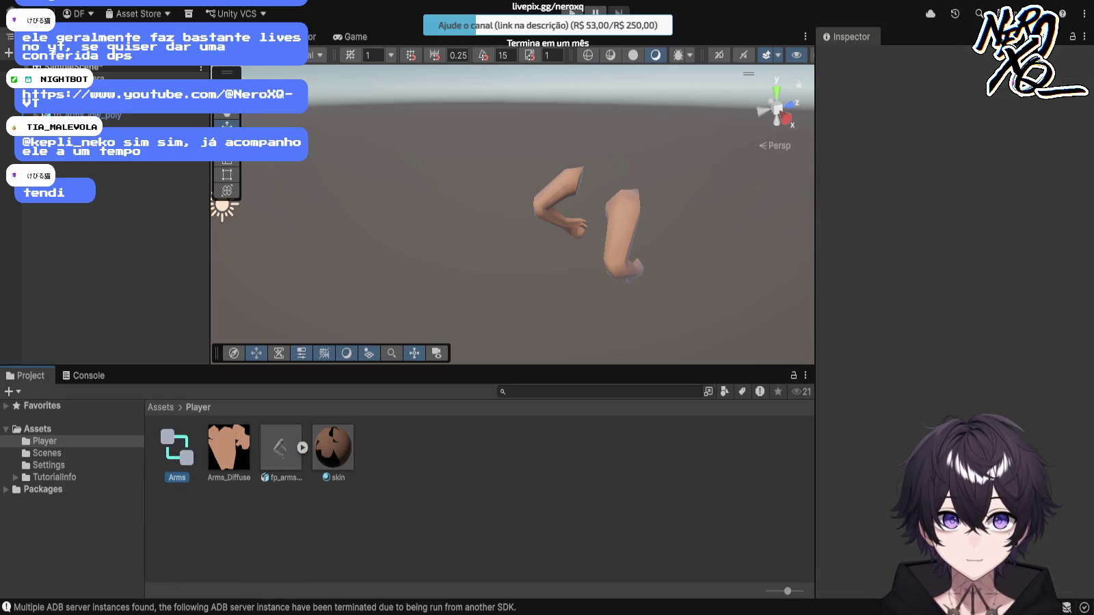
pyautogui.click(82, 115)
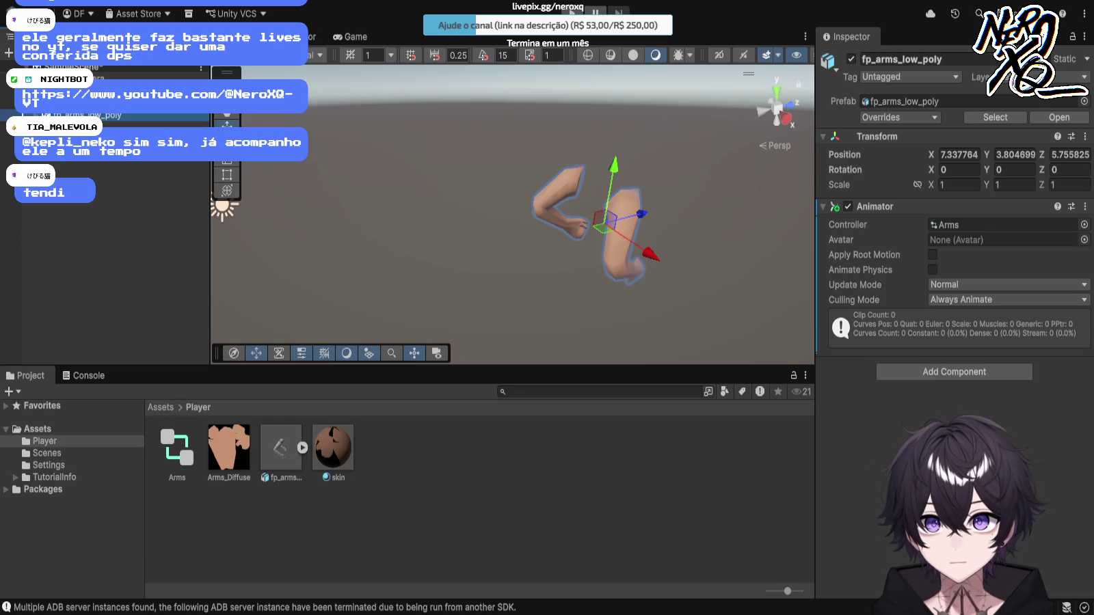
pyautogui.click(281, 448)
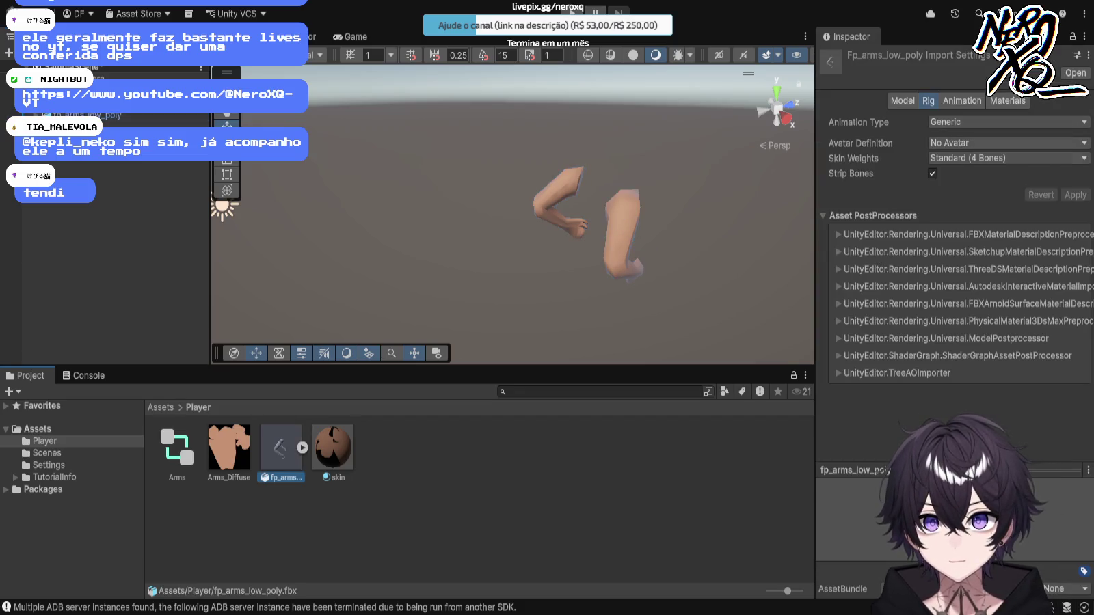
pyautogui.click(903, 101)
pyautogui.click(928, 100)
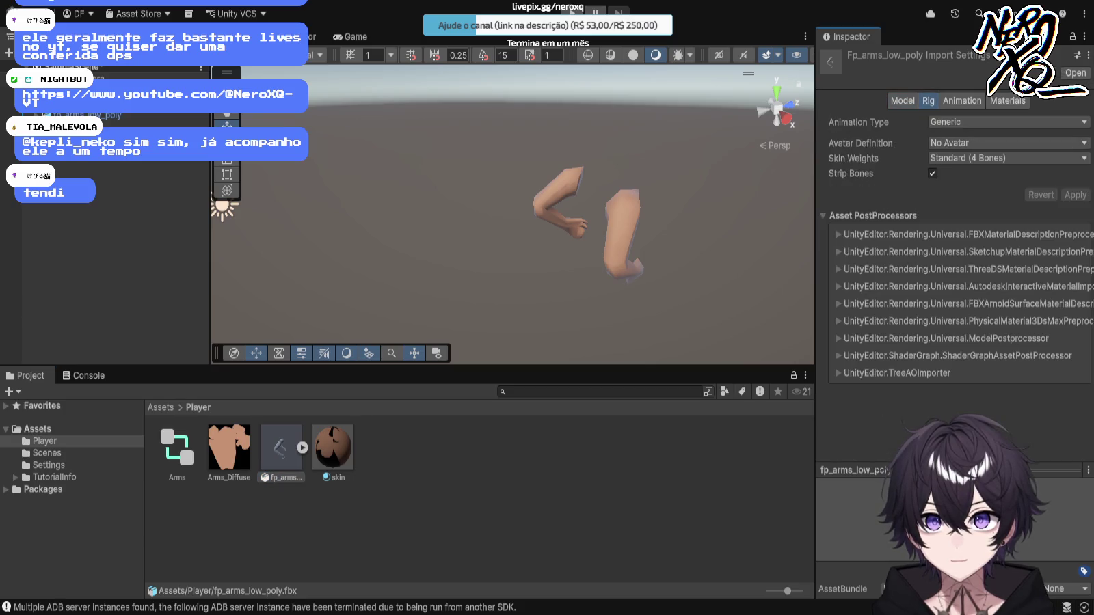
pyautogui.click(1005, 156)
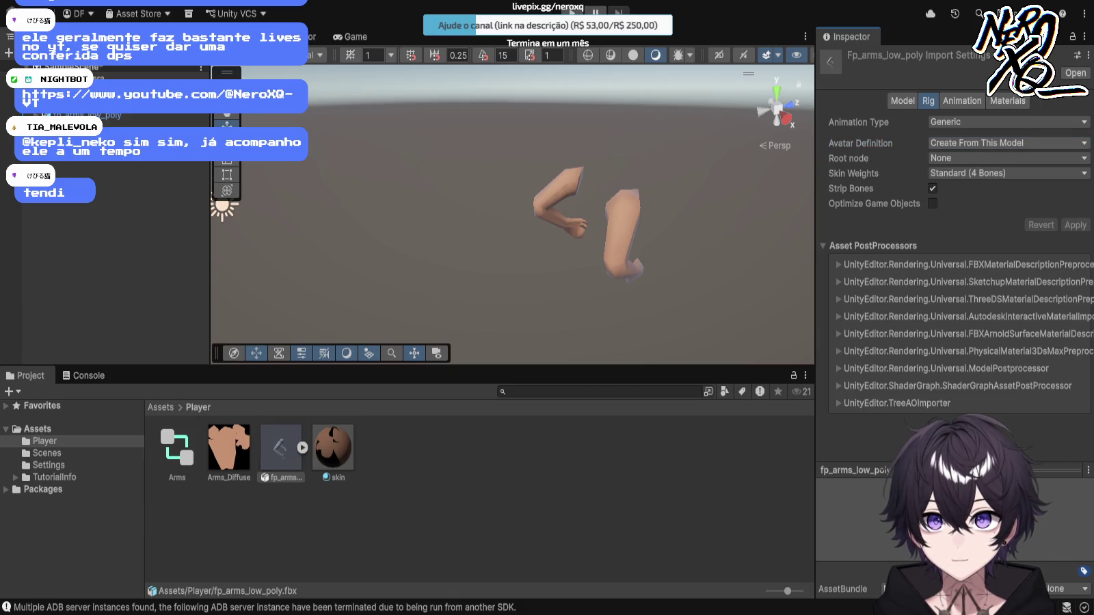
pyautogui.click(89, 114)
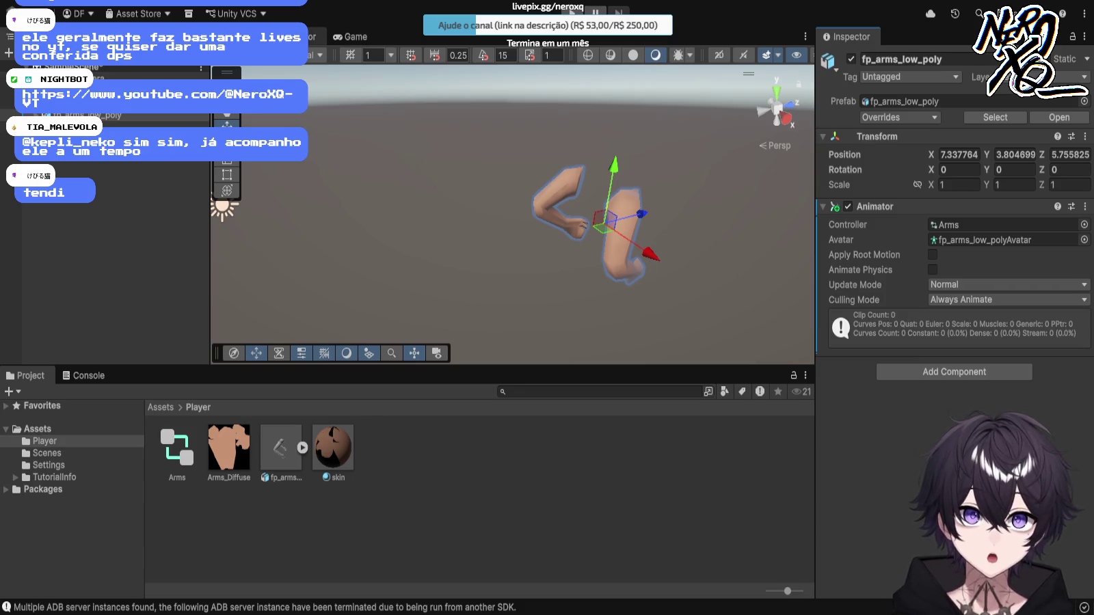
pyautogui.doubleClick(177, 448)
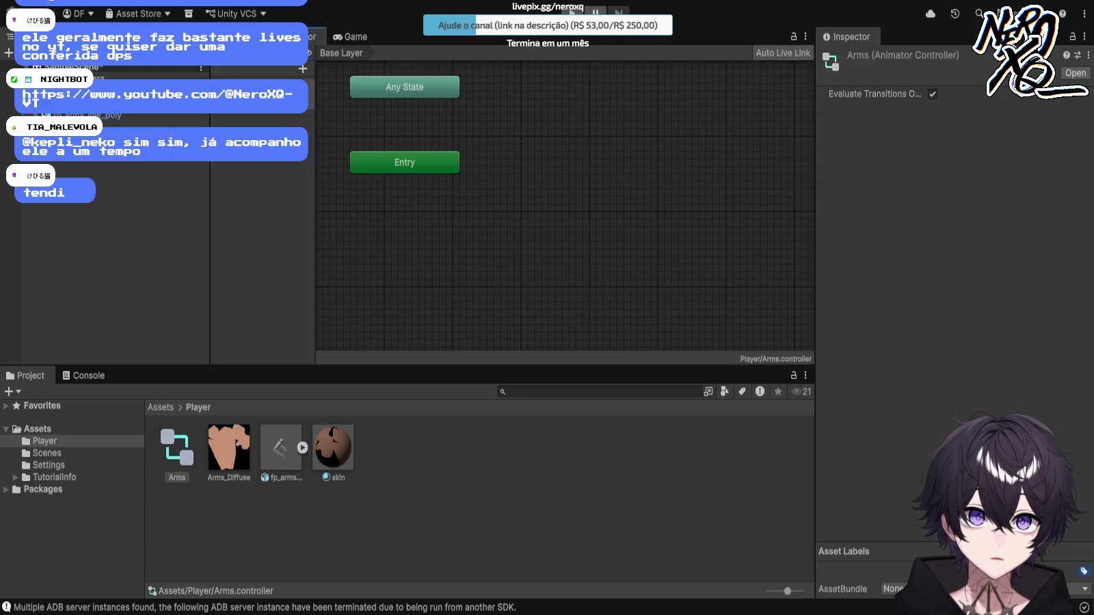
# Step: Assign an arms_root animation clip as the New State's Motion
pyautogui.click(405, 162)
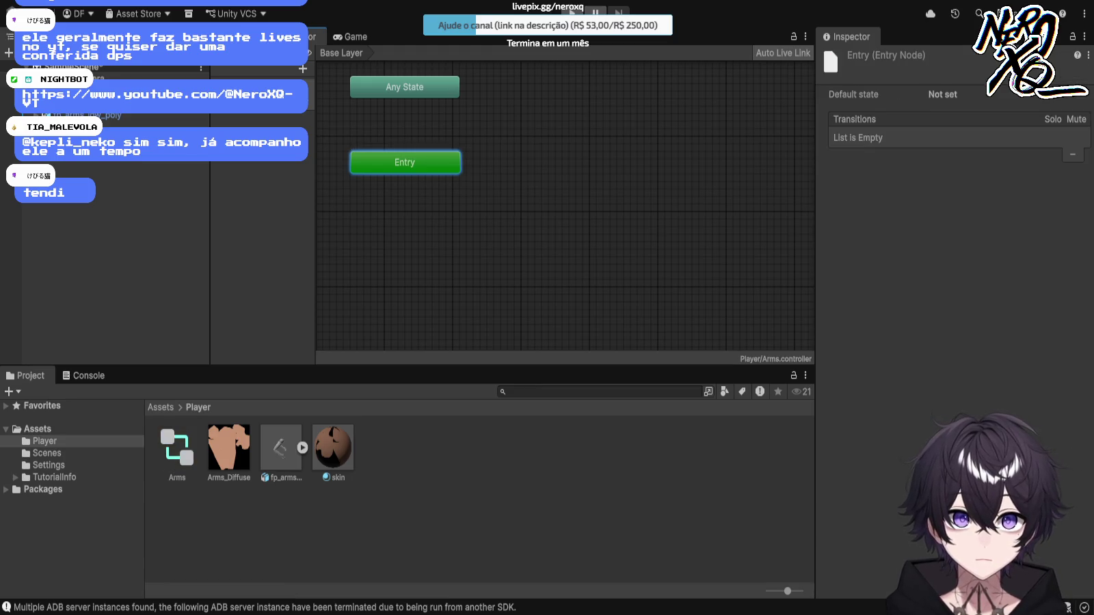
pyautogui.click(548, 164)
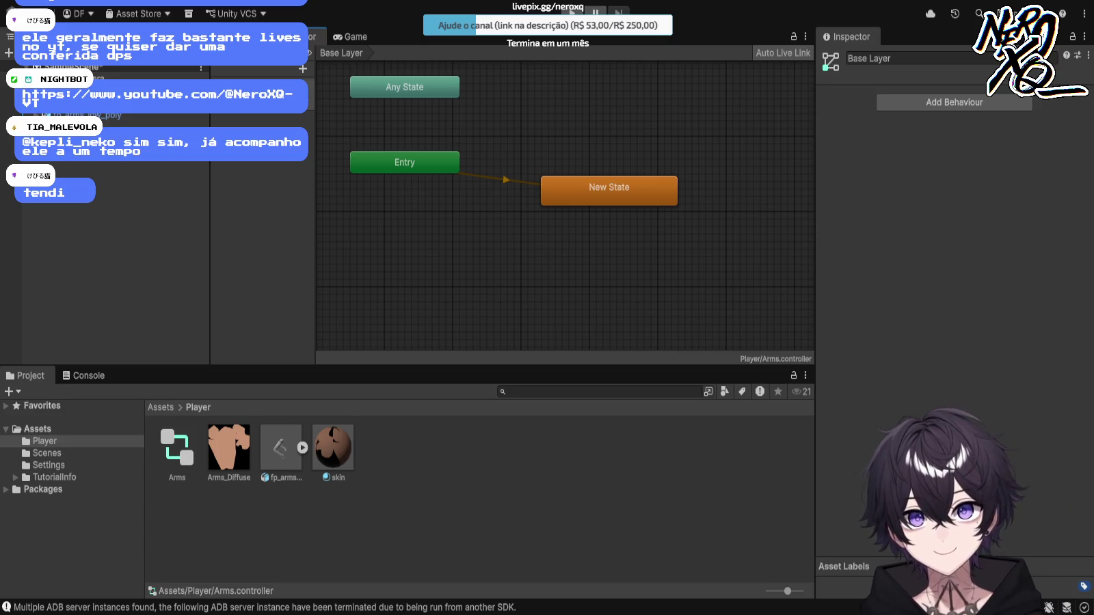
pyautogui.click(609, 190)
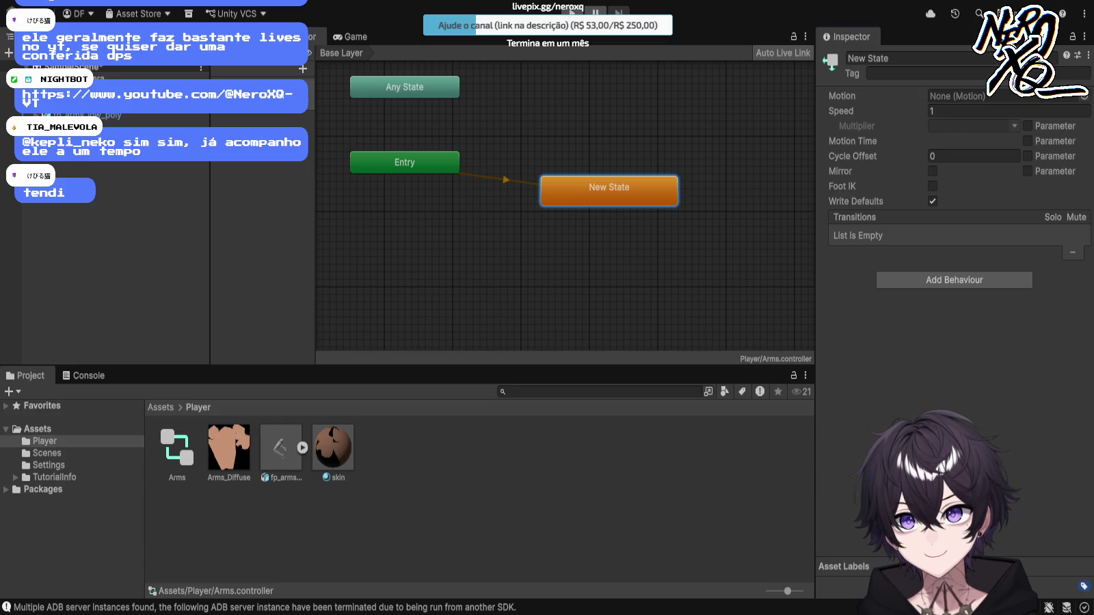
pyautogui.click(1006, 96)
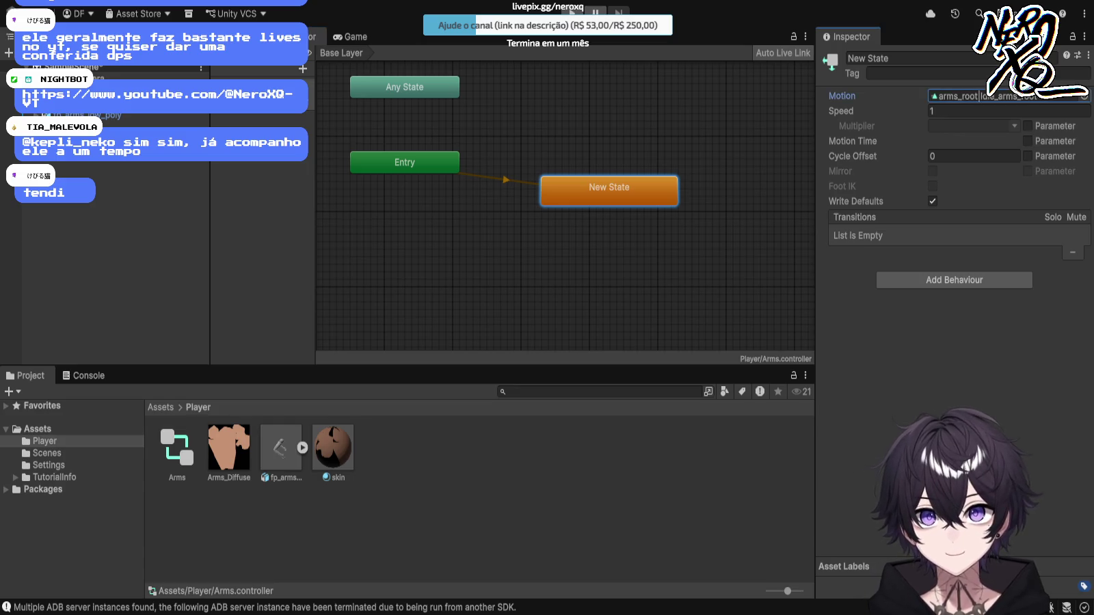
pyautogui.click(303, 448)
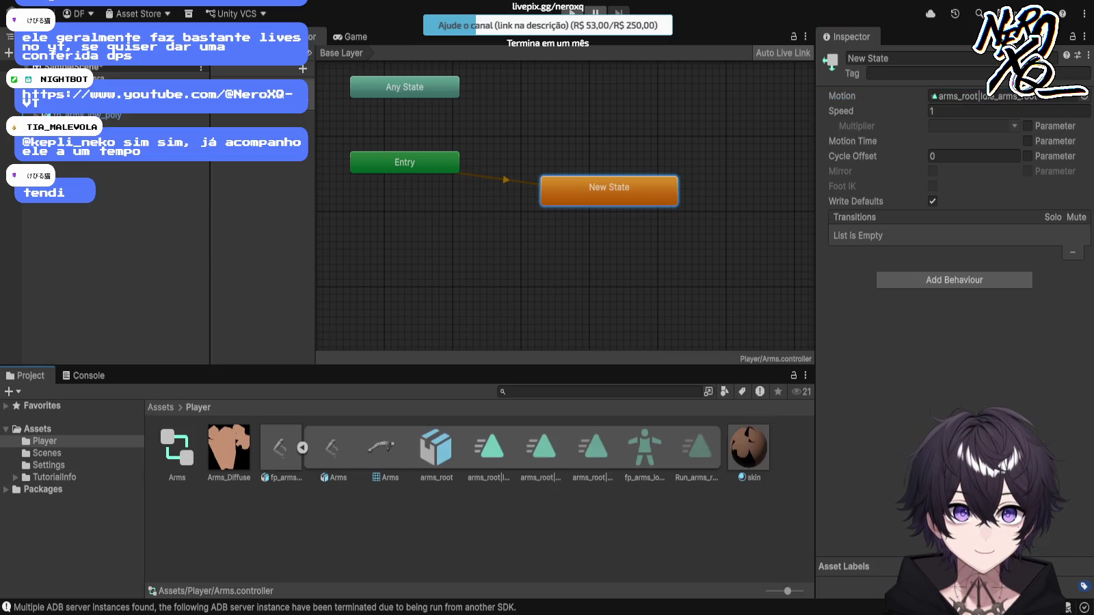
# Step: Check the arms' resulting pose in the Scene and Game views
pyautogui.hotkey('ctrl', '1')
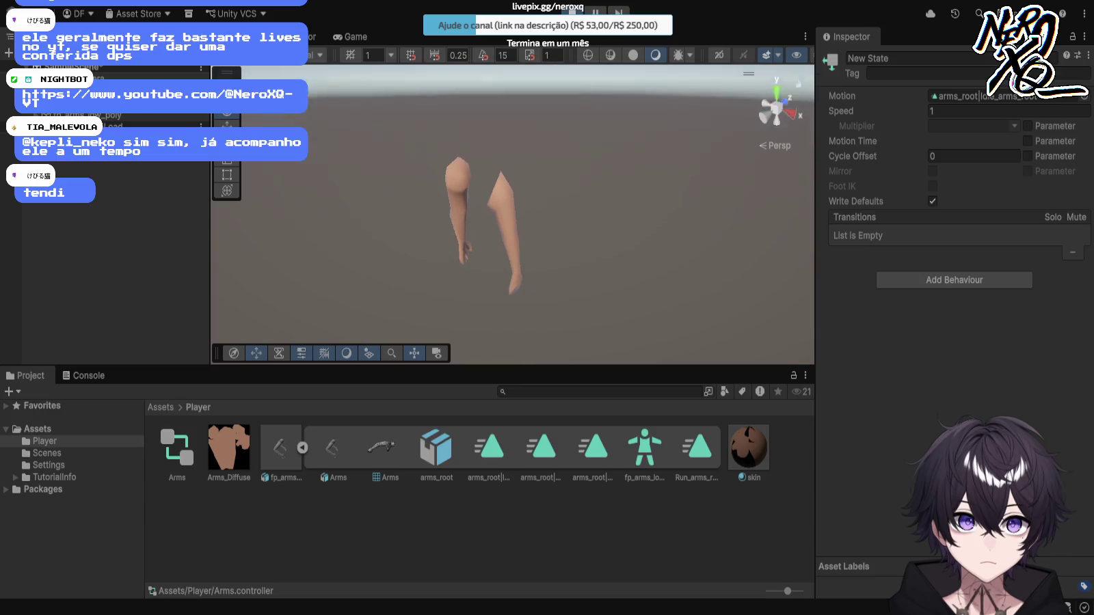
pyautogui.click(350, 36)
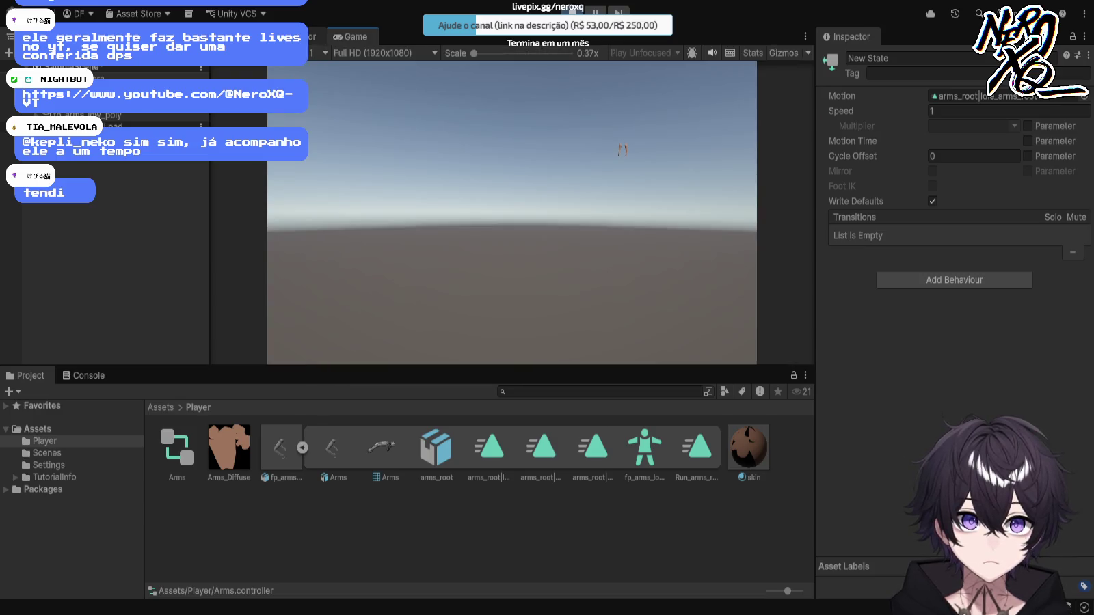
pyautogui.click(312, 36)
pyautogui.hotkey('ctrl', '1')
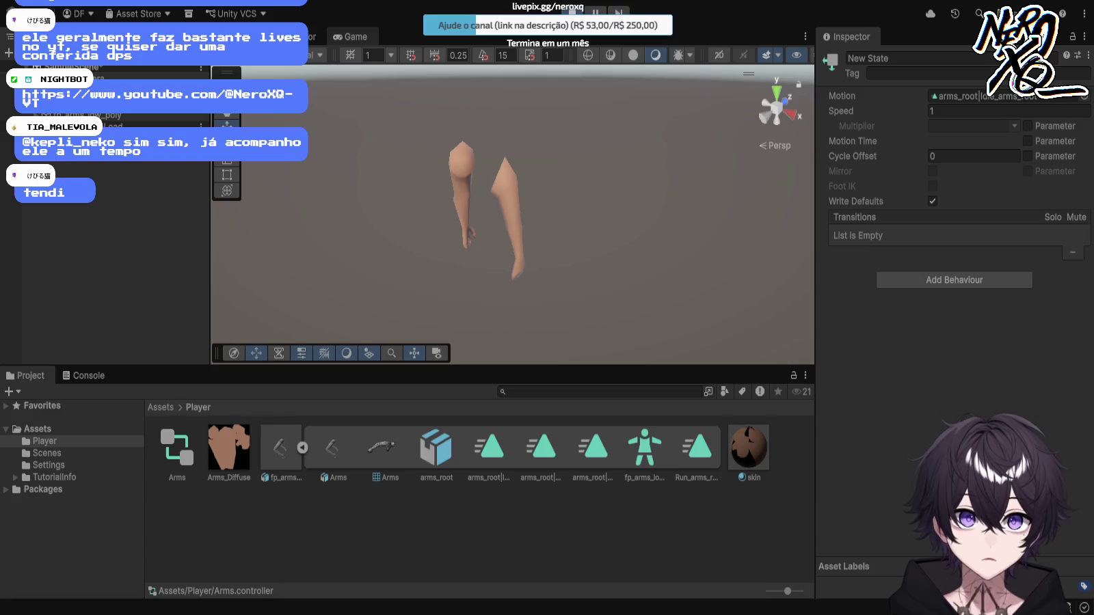
pyautogui.hotkey('ctrl', '2')
pyautogui.click(312, 37)
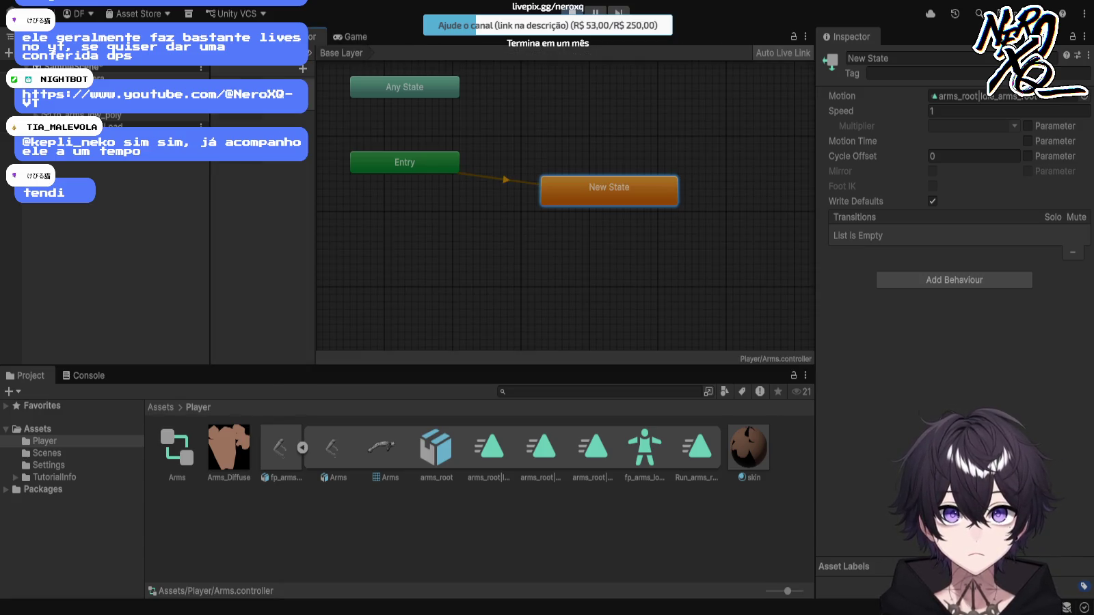
# Step: Swap New State's motion to a different clip and inspect the arms_root Idle clip
pyautogui.click(609, 190)
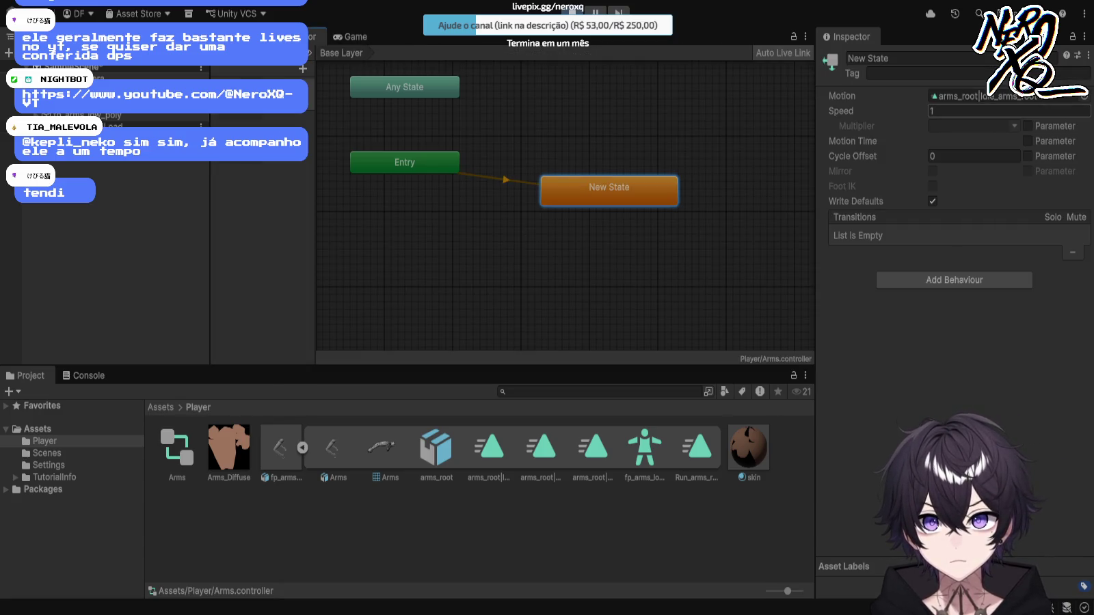
pyautogui.click(958, 95)
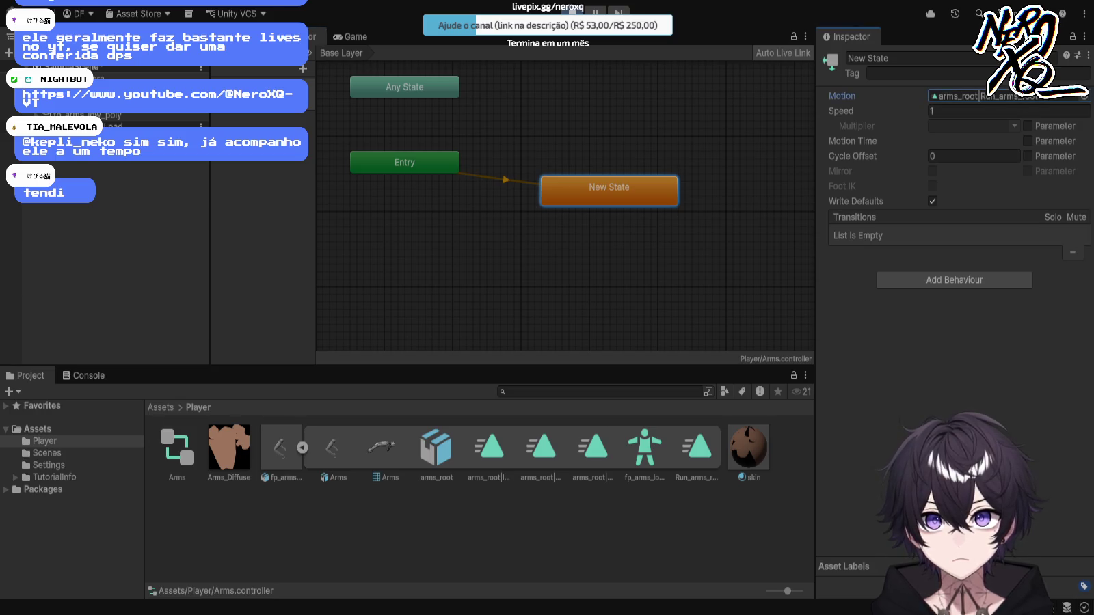
pyautogui.hotkey('ctrl', '1')
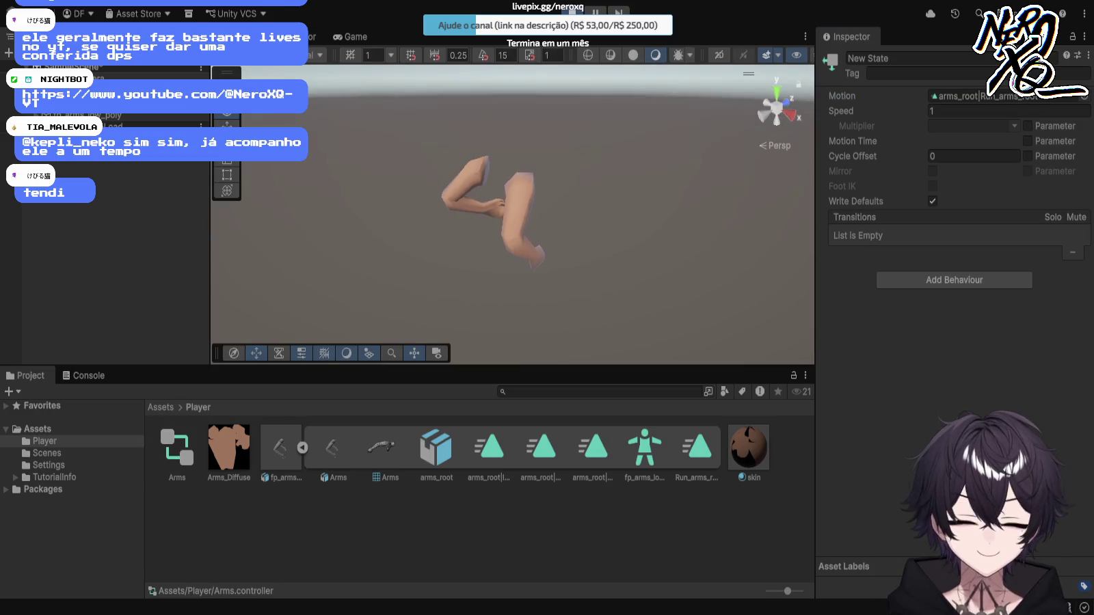
pyautogui.click(489, 448)
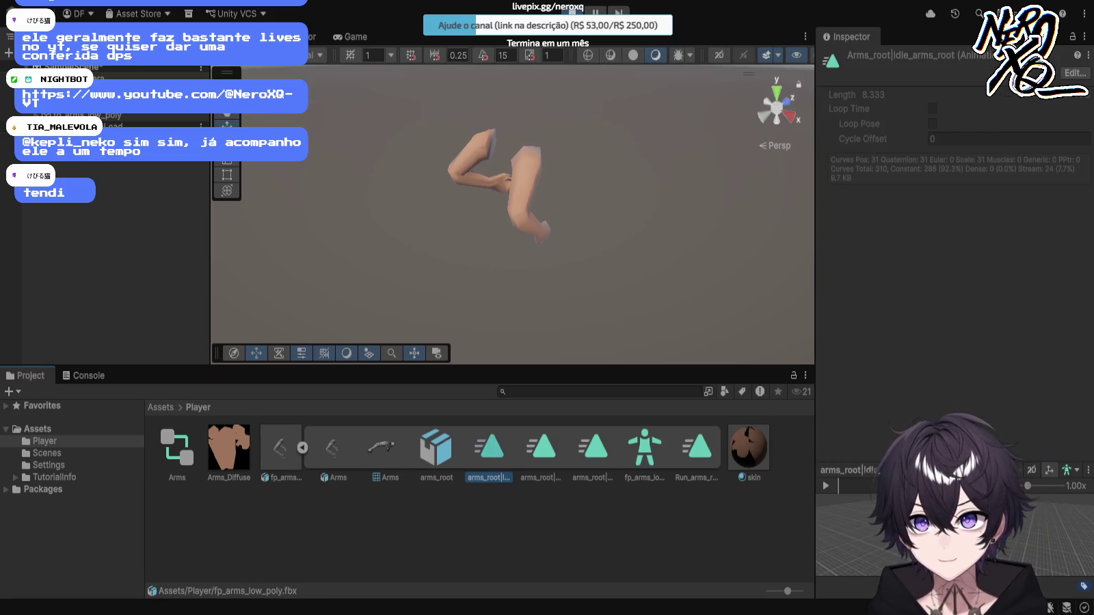
# Step: Enable Loop Time on the Idle and Run clips in the model's Animation import settings
pyautogui.click(437, 447)
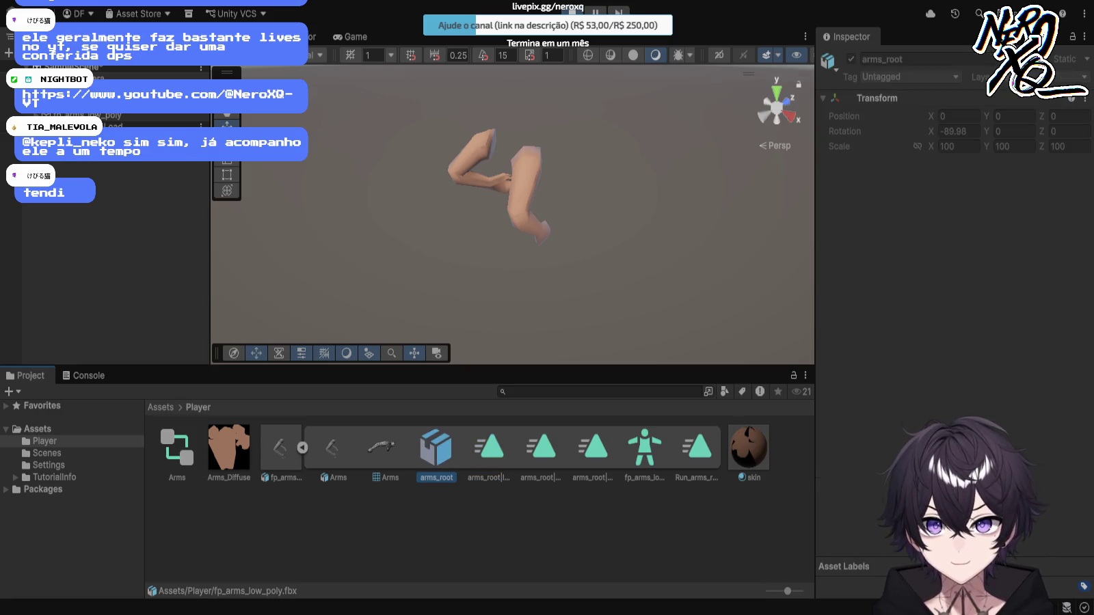
pyautogui.click(489, 448)
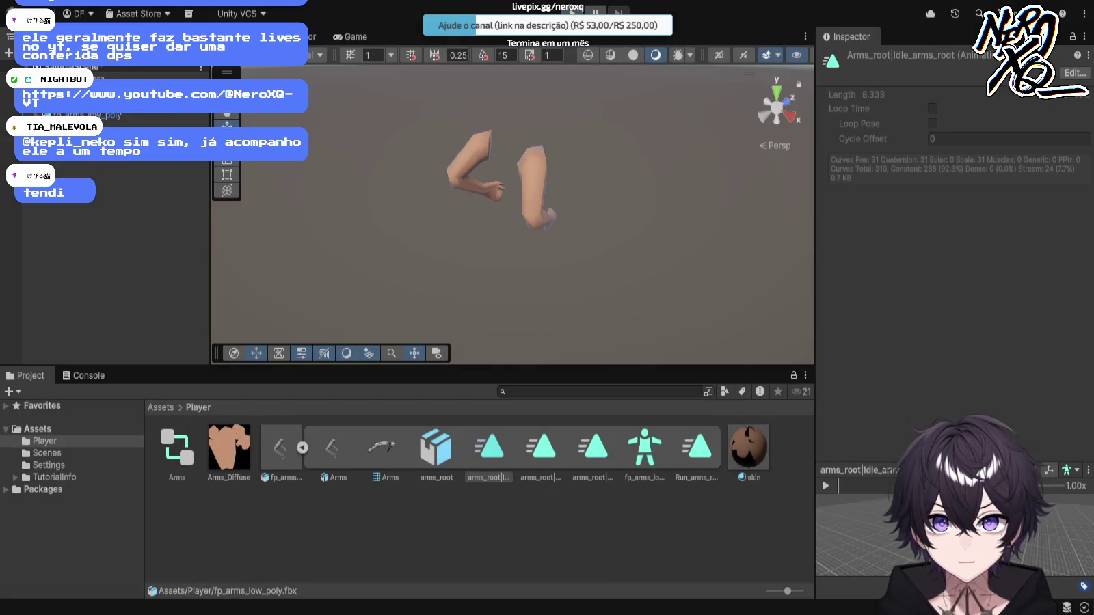
pyautogui.click(281, 448)
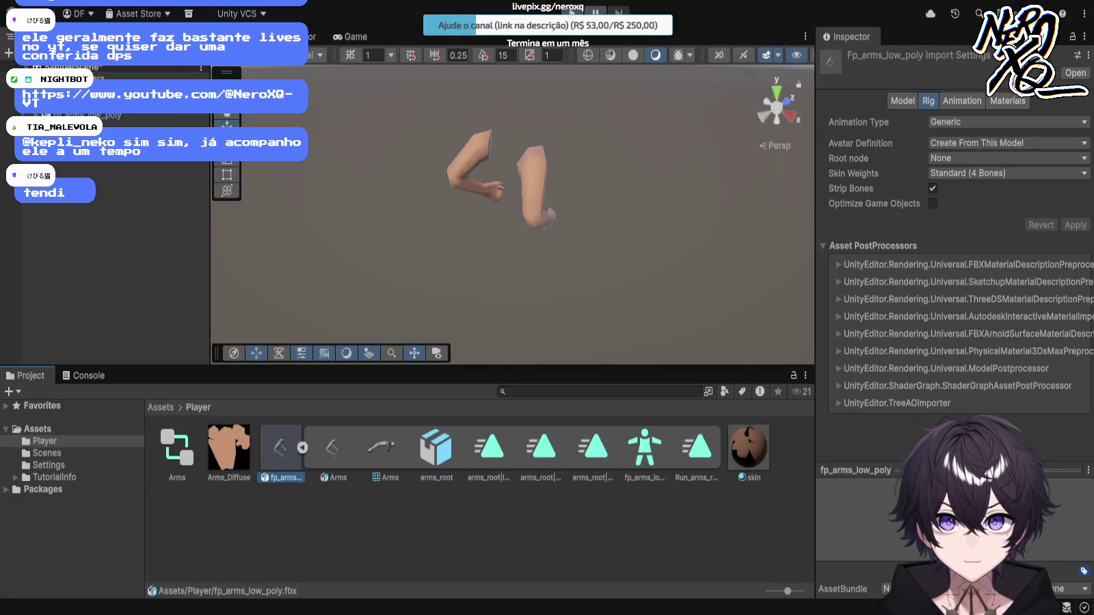
pyautogui.click(962, 100)
pyautogui.scroll(-3, 957, 273)
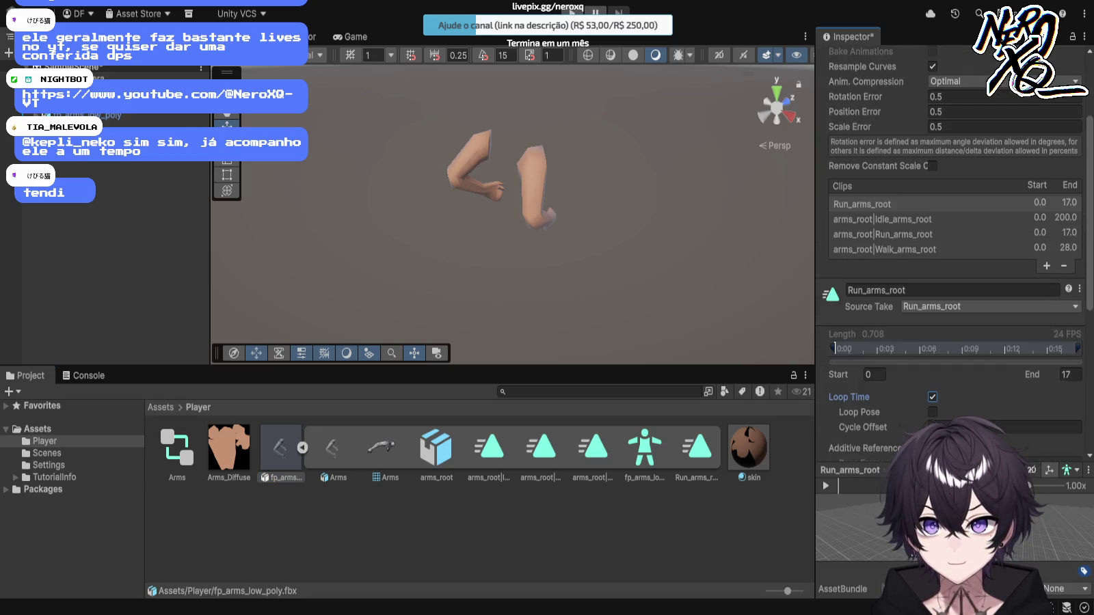
pyautogui.click(882, 219)
pyautogui.click(932, 397)
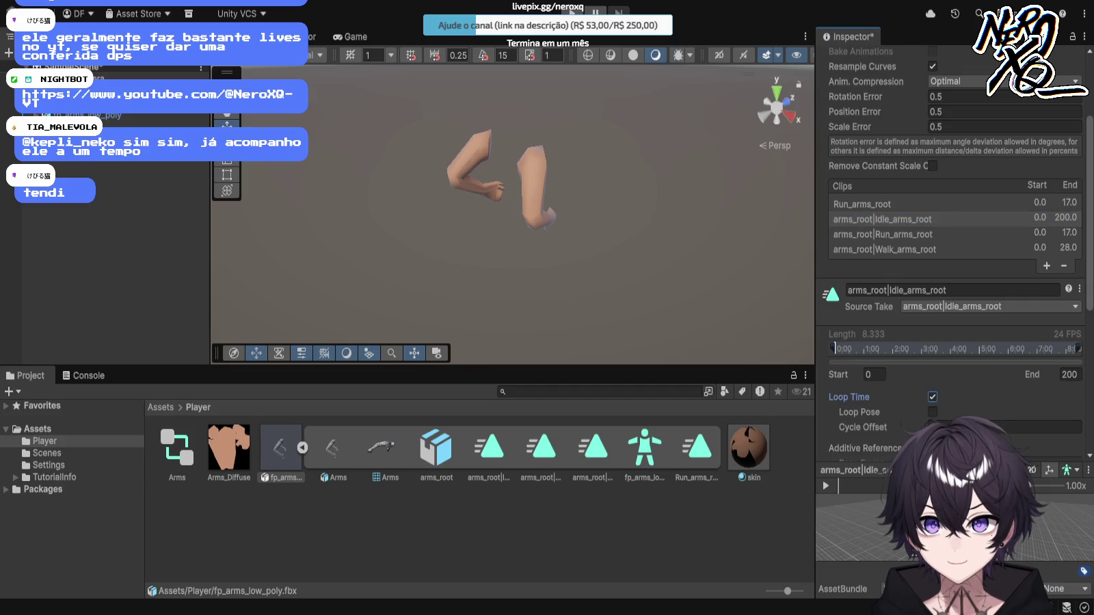
pyautogui.click(882, 234)
pyautogui.click(932, 397)
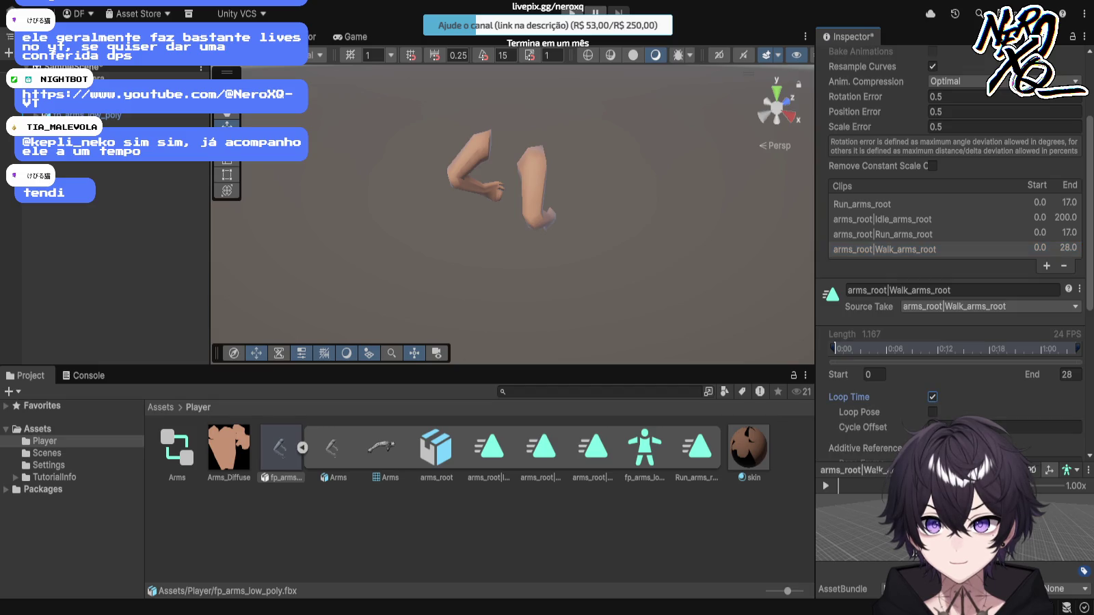
# Step: Preview the Run, Walk, Idle and Run_arms_root clips, then view through the game camera
pyautogui.click(882, 234)
pyautogui.click(825, 486)
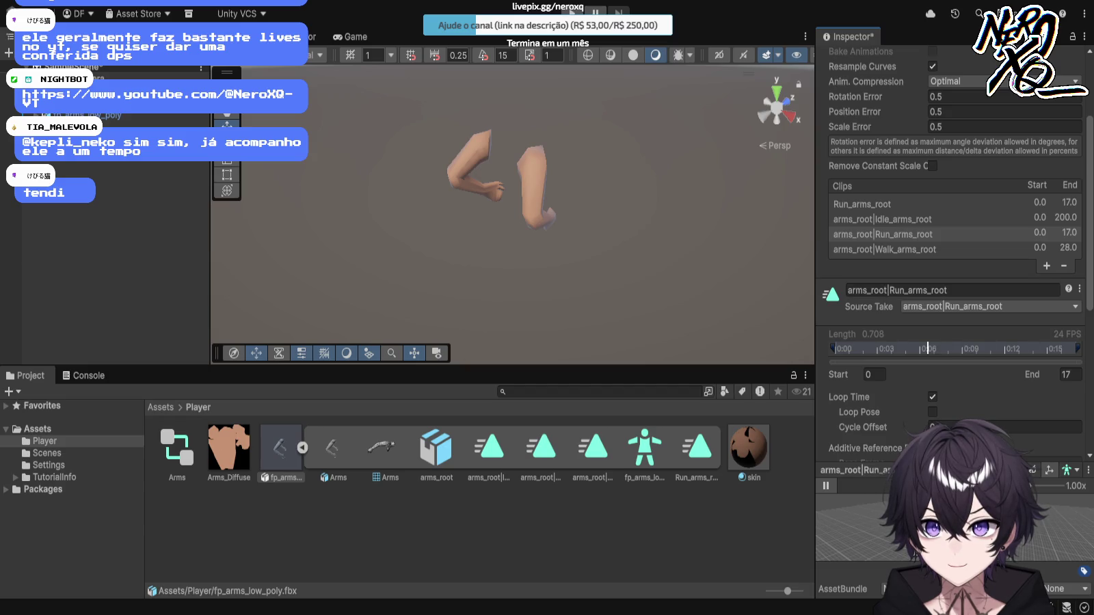
pyautogui.click(885, 249)
pyautogui.click(826, 486)
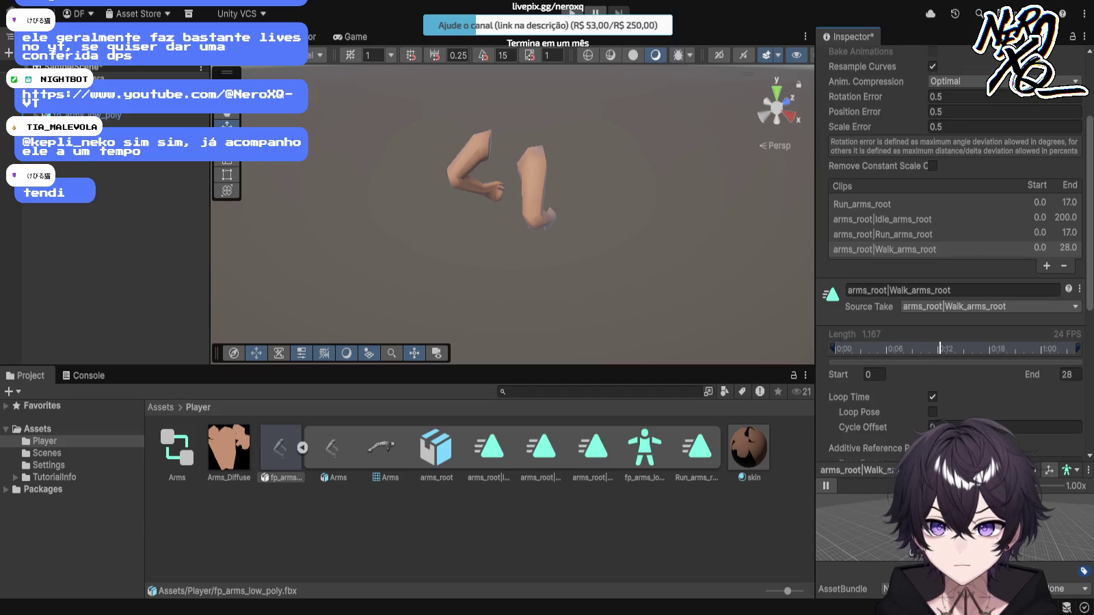
pyautogui.click(885, 219)
pyautogui.click(825, 486)
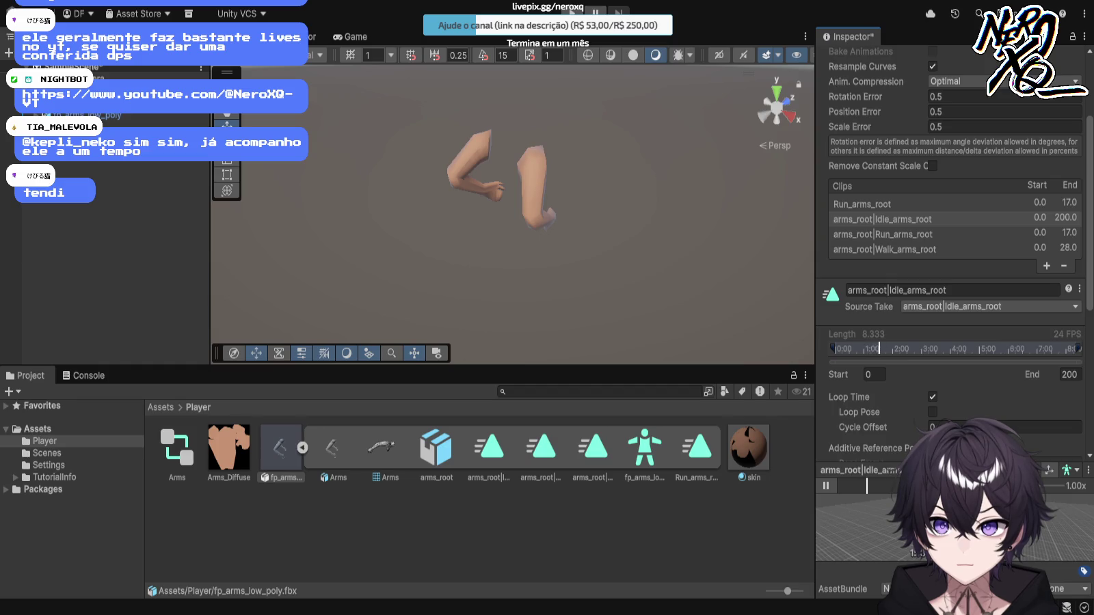
pyautogui.click(862, 203)
pyautogui.click(825, 486)
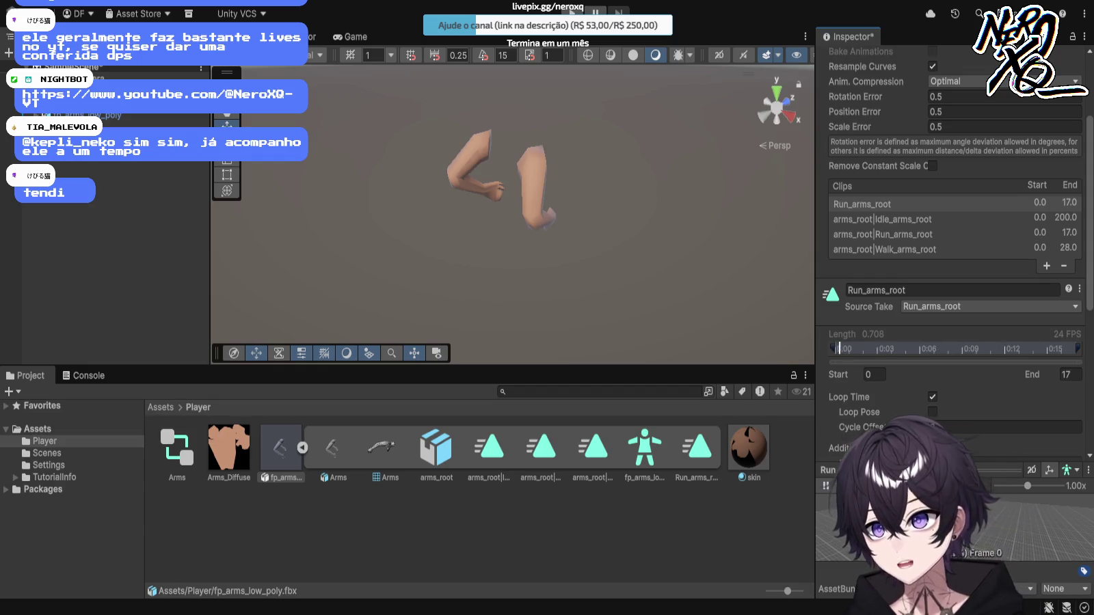
pyautogui.click(353, 36)
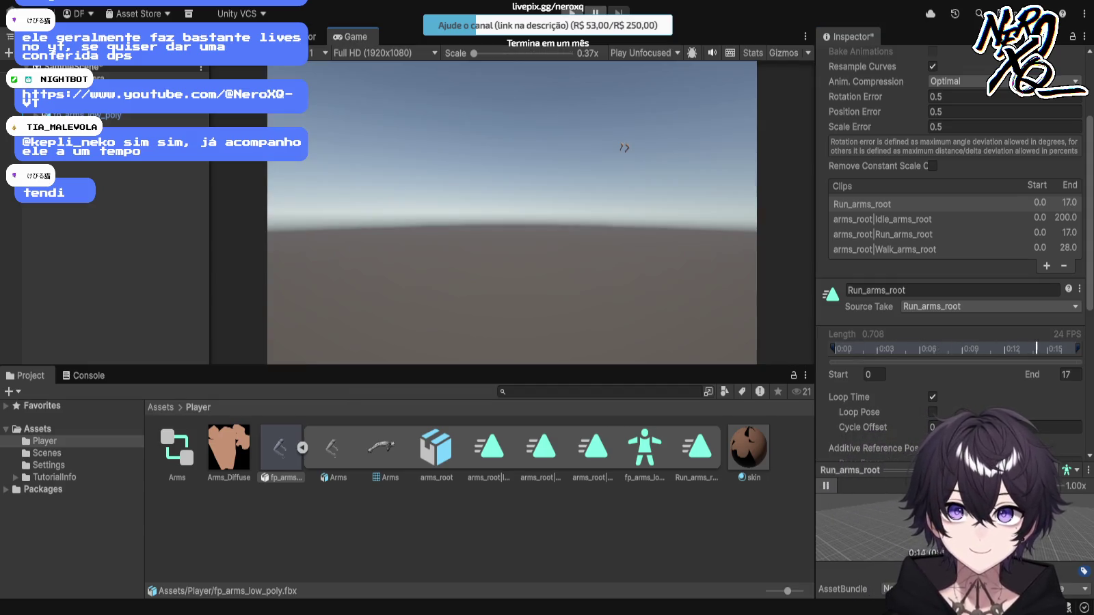
# Step: Switch from the Game view back to the Scene view of the arms
pyautogui.click(313, 36)
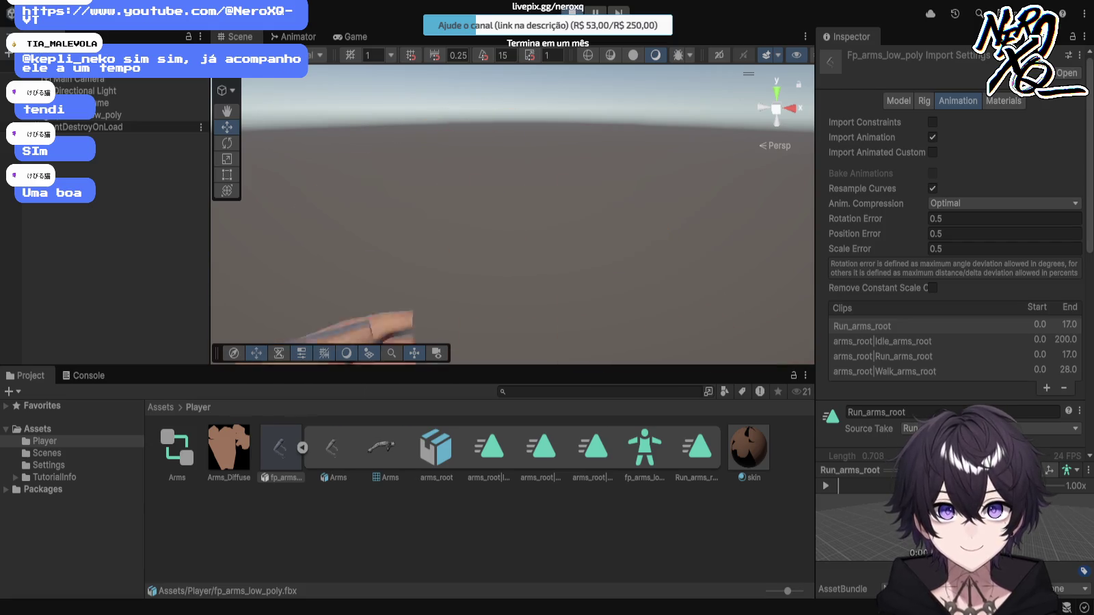
# Step: Stop Play mode and frame the Main Camera in the Scene view
pyautogui.hotkey('ctrl', 'p')
pyautogui.click(350, 36)
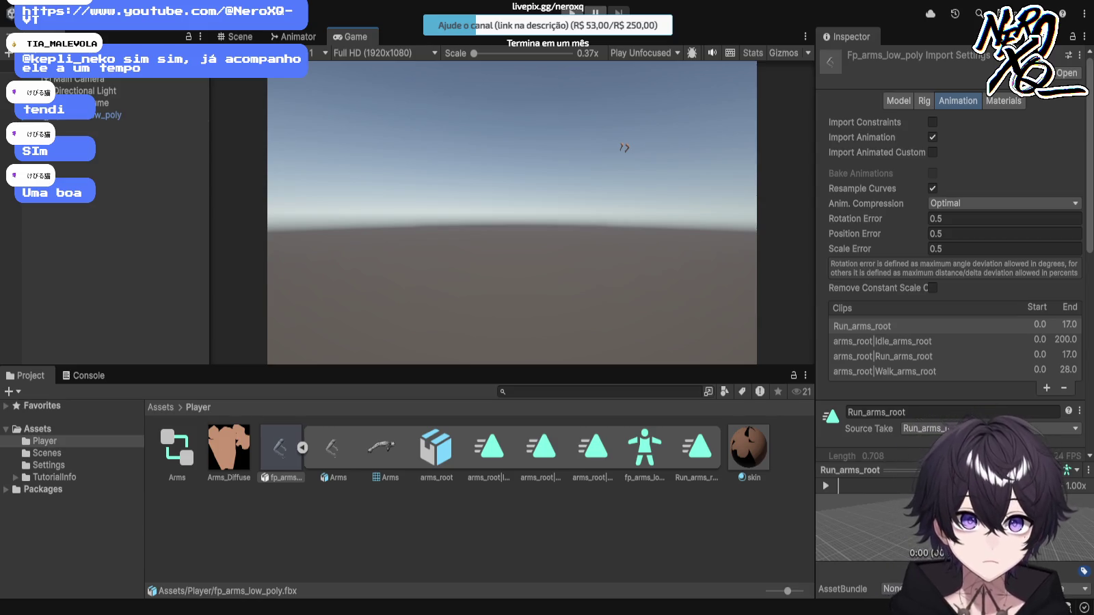
pyautogui.click(150, 79)
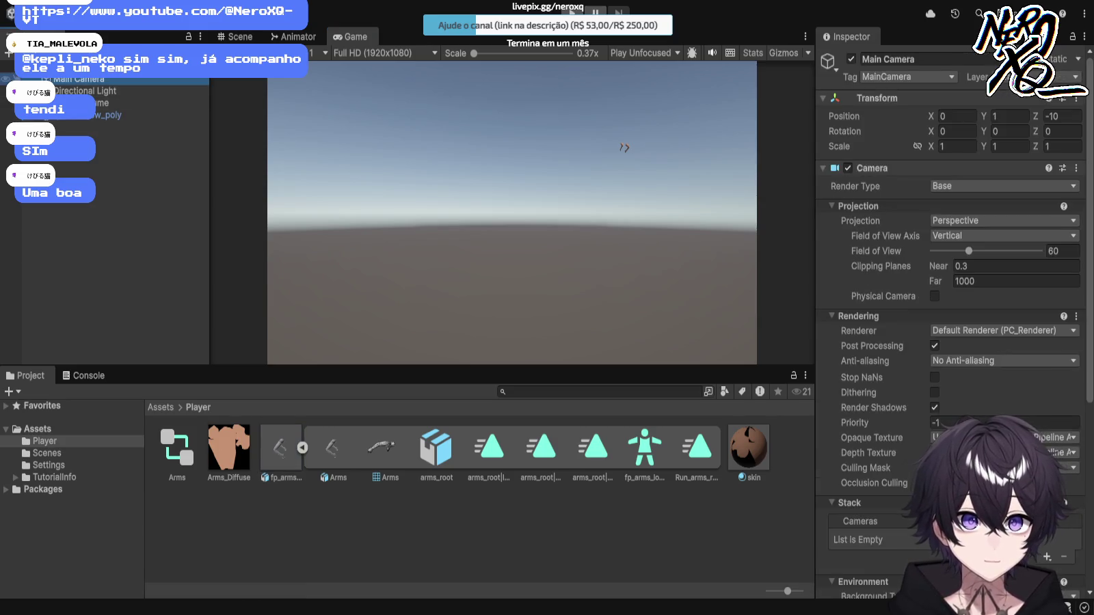
pyautogui.click(235, 36)
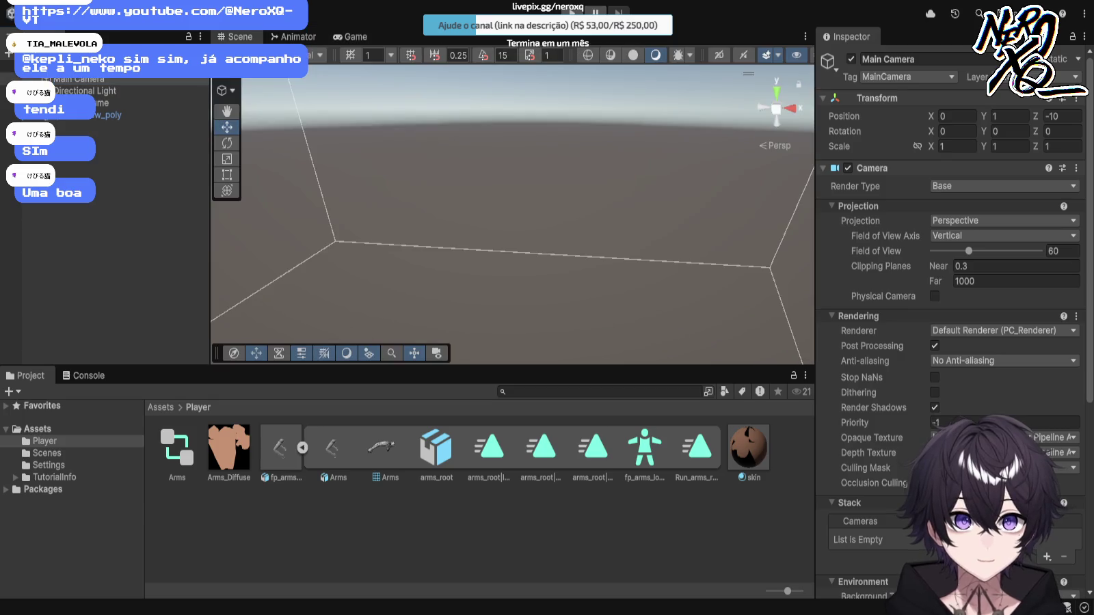
pyautogui.doubleClick(137, 79)
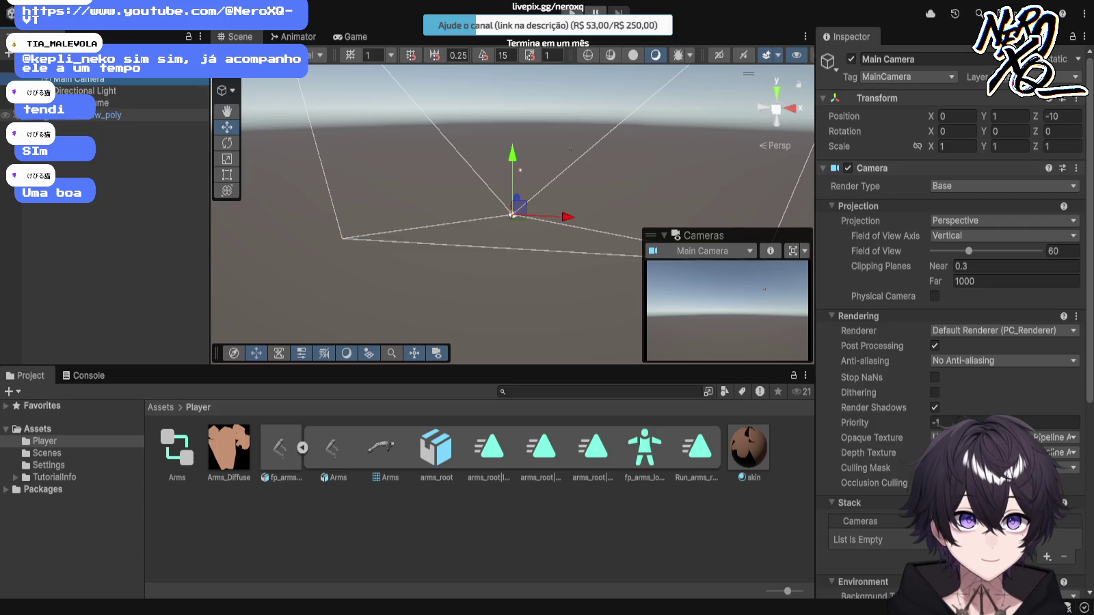
# Step: Reset the fp_arms_low_poly position to 0, 0, 0
pyautogui.click(137, 115)
pyautogui.click(959, 154)
pyautogui.write('0')
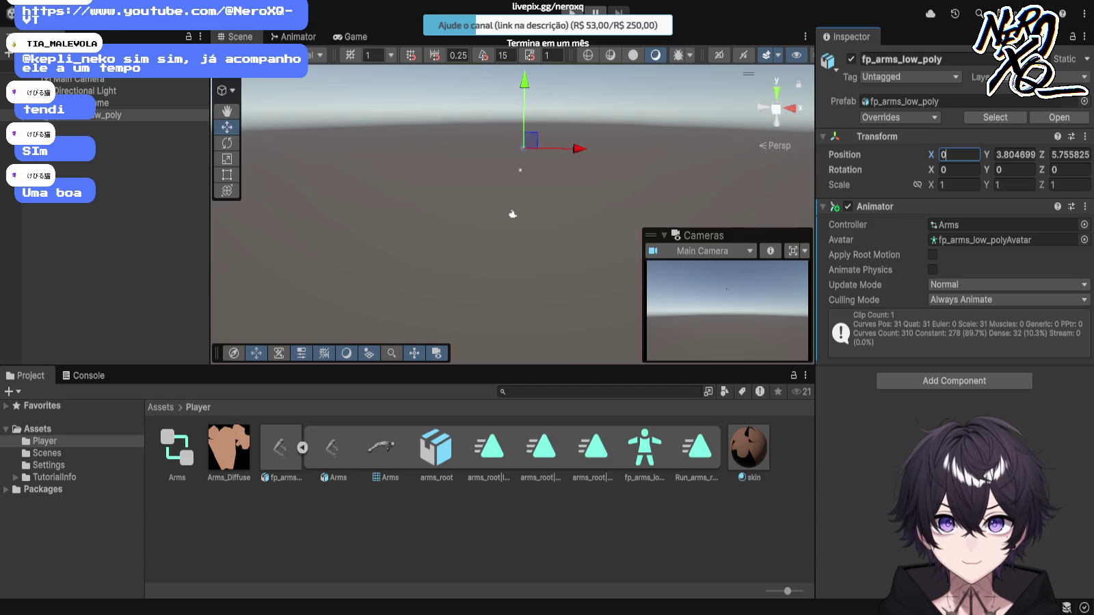
pyautogui.press('Tab')
pyautogui.write('0')
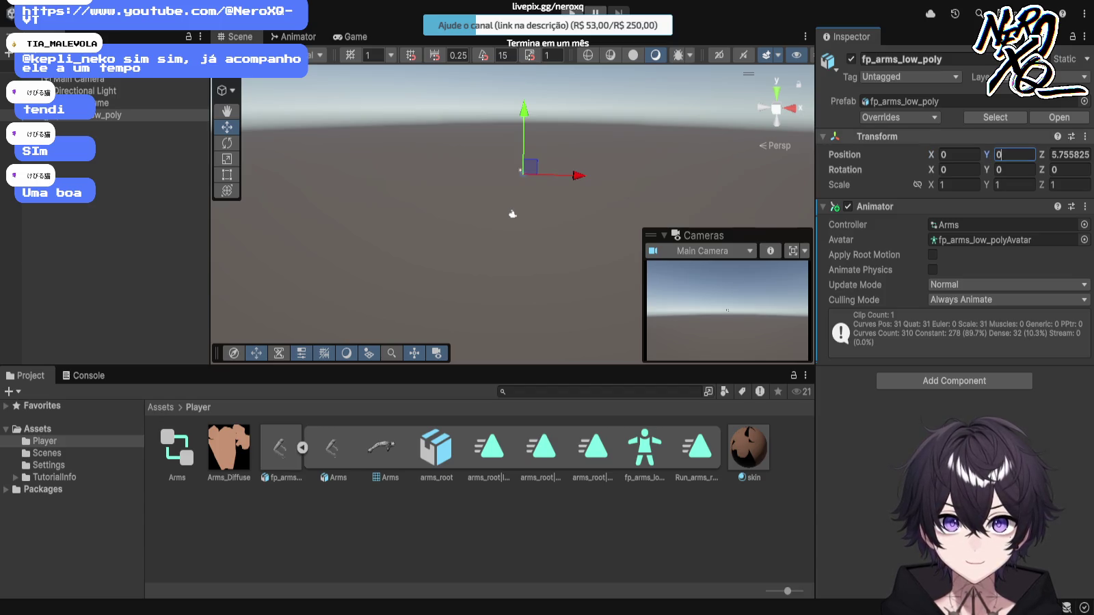
pyautogui.write('0')
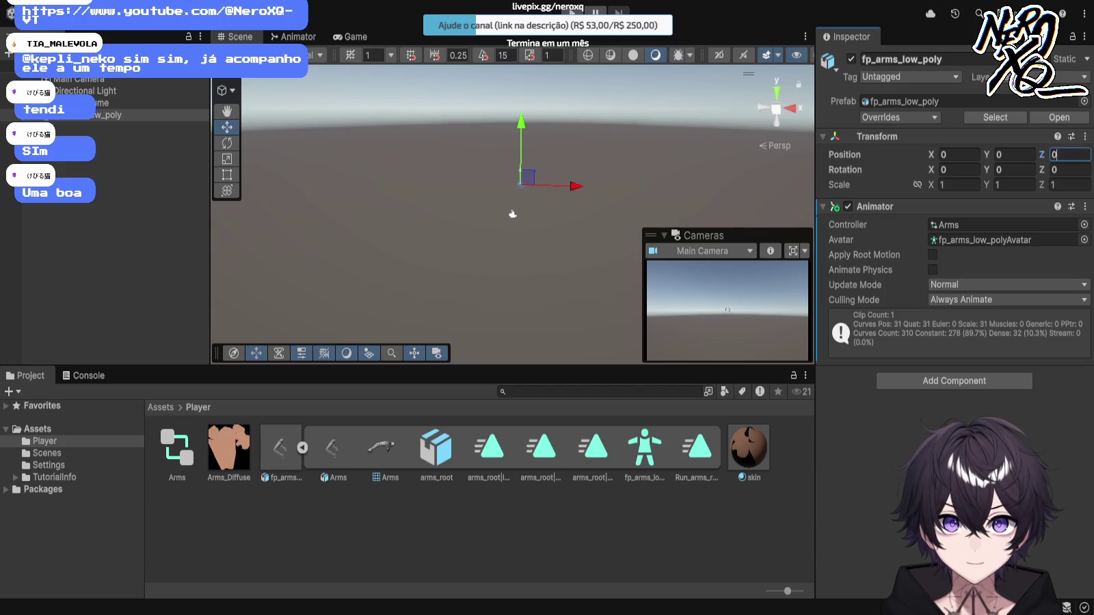
# Step: Move the arms in front of the camera to about 0, -0.056, -9.665 and check the Game view
pyautogui.moveTo(512, 214)
pyautogui.mouseDown()
pyautogui.moveTo(313, 219)
pyautogui.moveTo(241, 177)
pyautogui.moveTo(294, 149)
pyautogui.moveTo(316, 256)
pyautogui.moveTo(294, 266)
pyautogui.moveTo(342, 254)
pyautogui.moveTo(335, 266)
pyautogui.moveTo(363, 301)
pyautogui.moveTo(405, 310)
pyautogui.moveTo(386, 281)
pyautogui.moveTo(410, 292)
pyautogui.mouseUp()
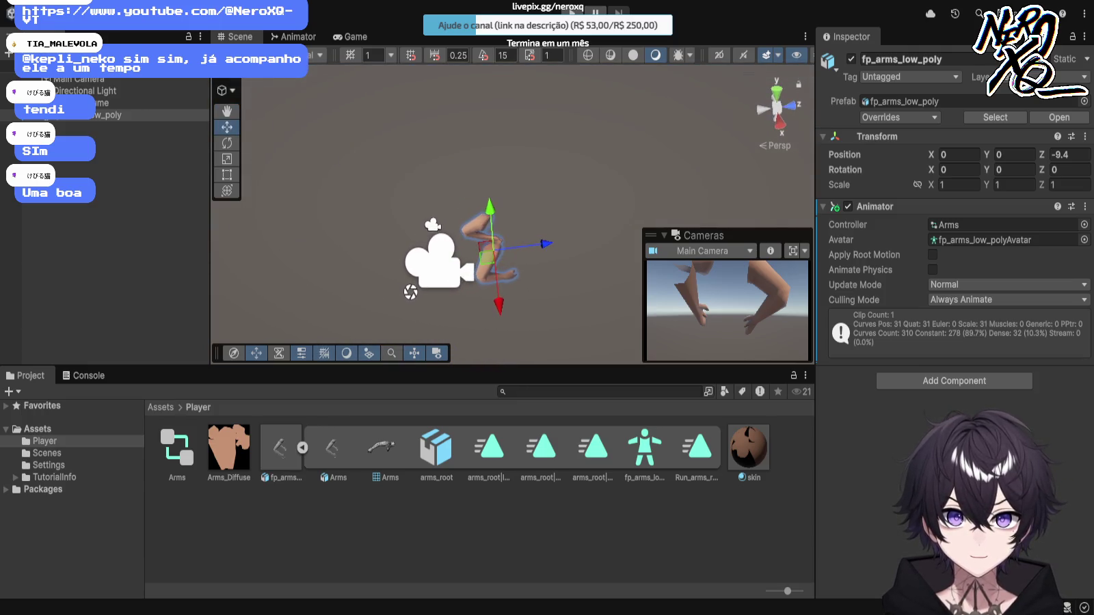
pyautogui.moveTo(490, 208); pyautogui.dragTo(492, 229)
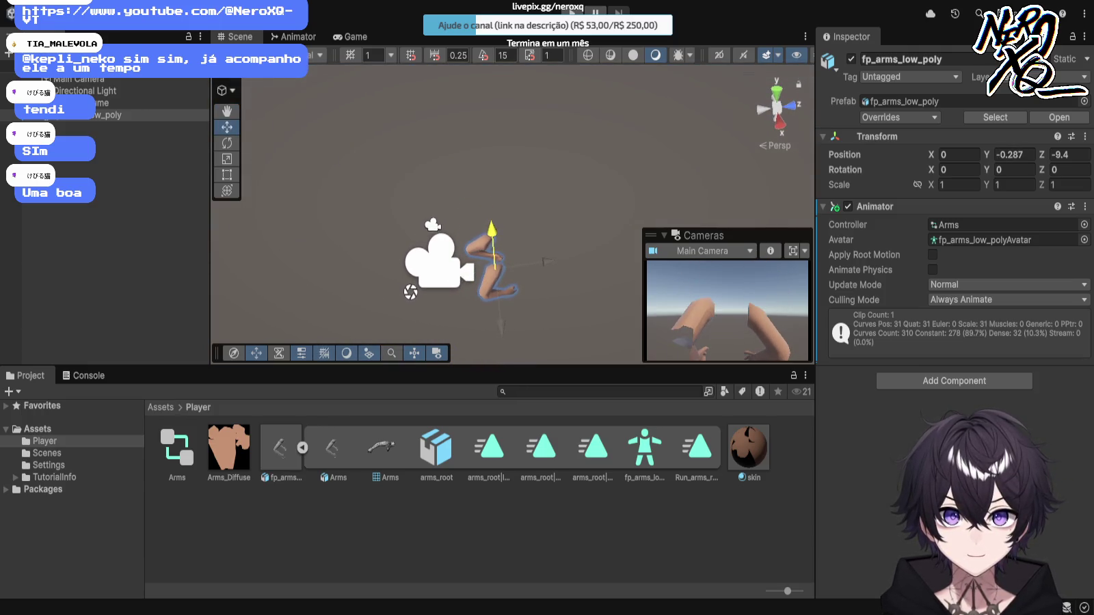
pyautogui.moveTo(545, 261); pyautogui.dragTo(515, 266)
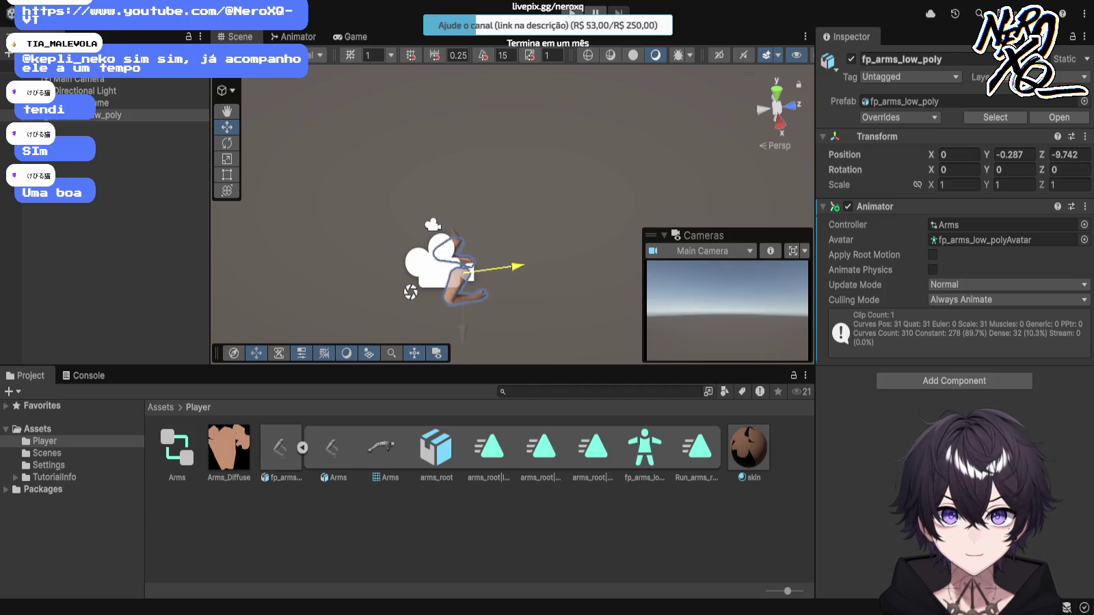
pyautogui.moveTo(453, 236)
pyautogui.mouseDown()
pyautogui.moveTo(452, 208)
pyautogui.moveTo(450, 222)
pyautogui.mouseUp()
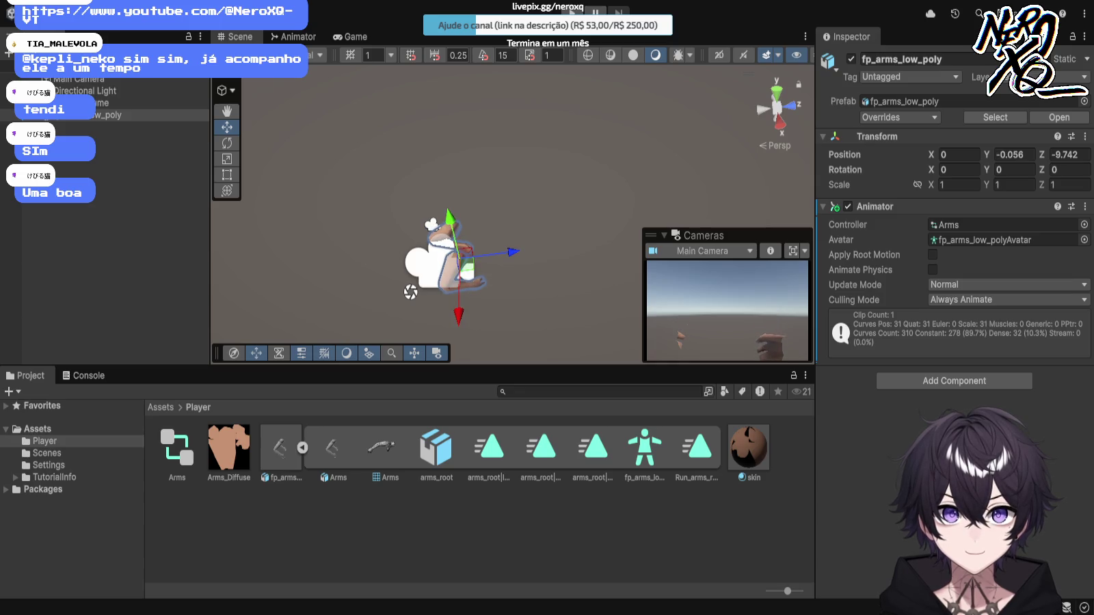
pyautogui.moveTo(509, 252); pyautogui.dragTo(520, 250)
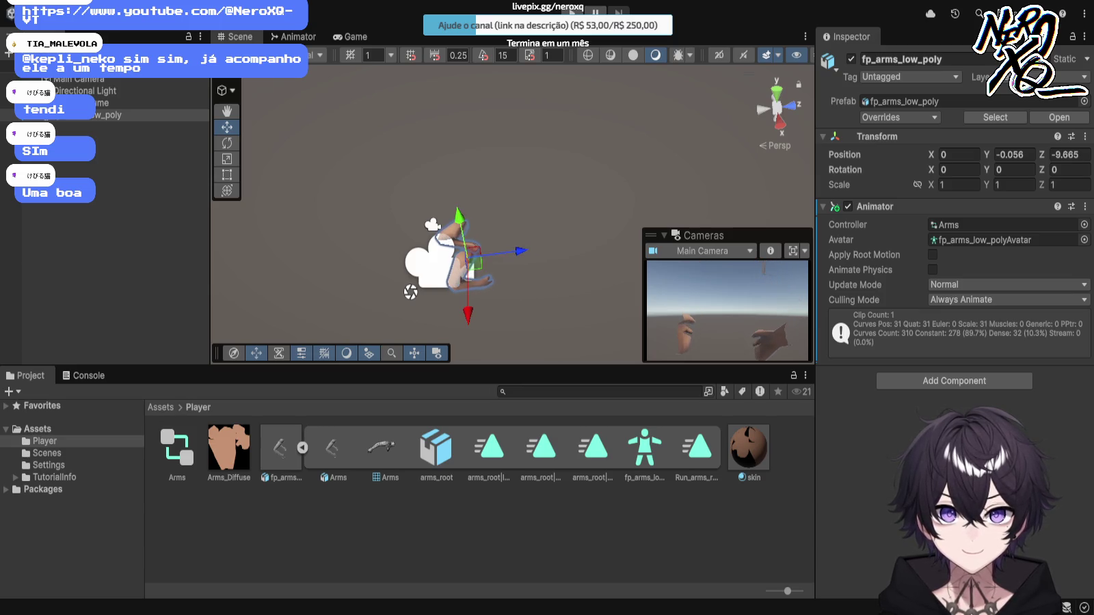
pyautogui.click(350, 37)
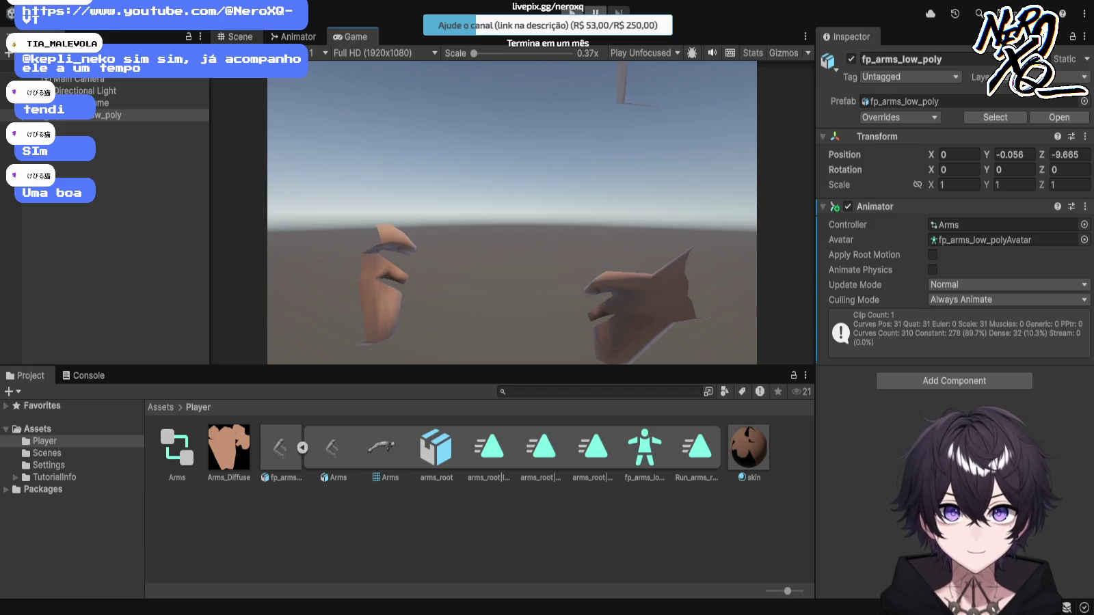
# Step: Compare the Scene and Game views and test the arms in Play mode
pyautogui.click(235, 37)
pyautogui.click(350, 37)
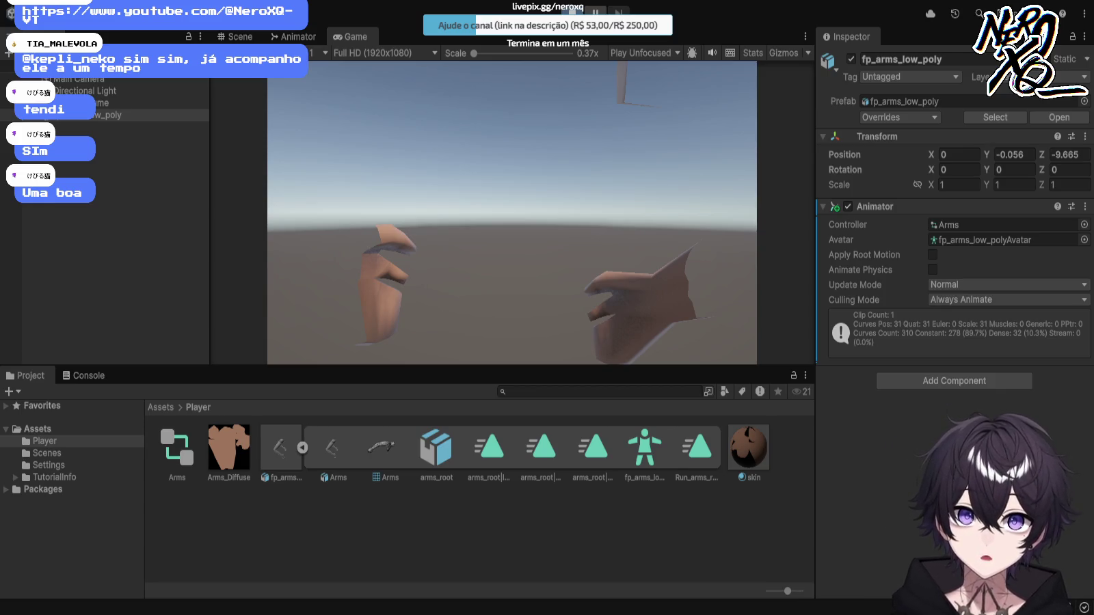
pyautogui.hotkey('ctrl', 'p')
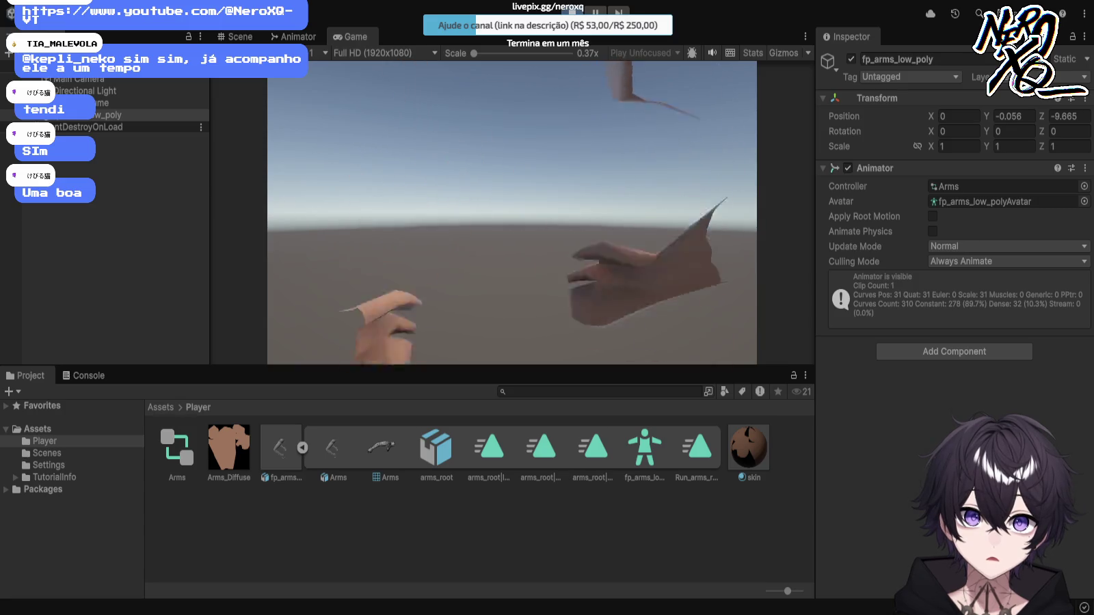
pyautogui.hotkey('ctrl', 'p')
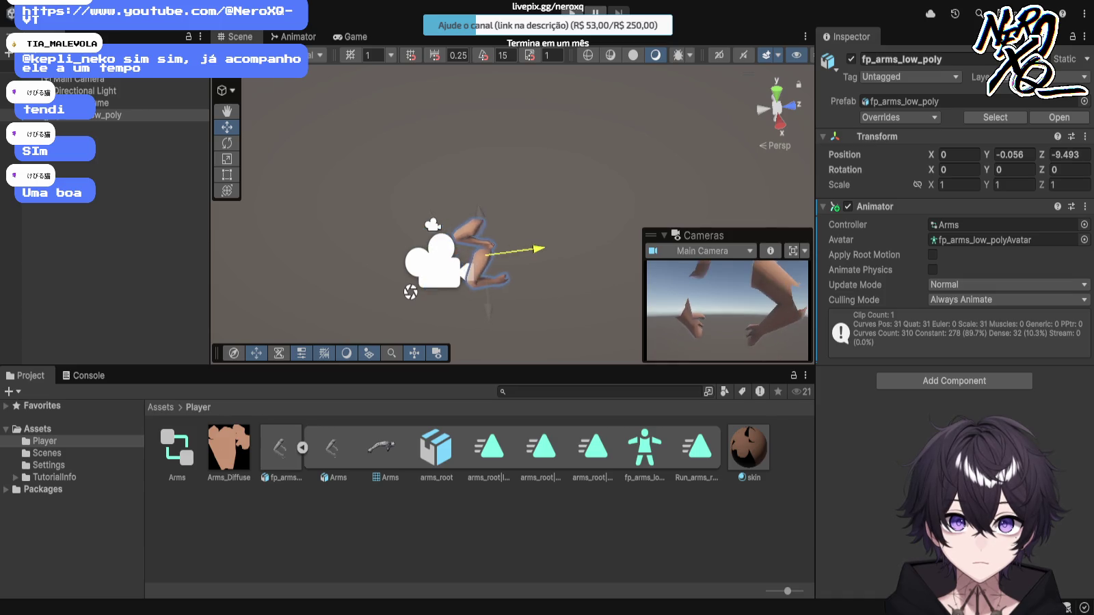
# Step: Move and tilt the arms to Y -0.101, Z -9.837, rechecking them in Play mode
pyautogui.moveTo(509, 252); pyautogui.dragTo(517, 250)
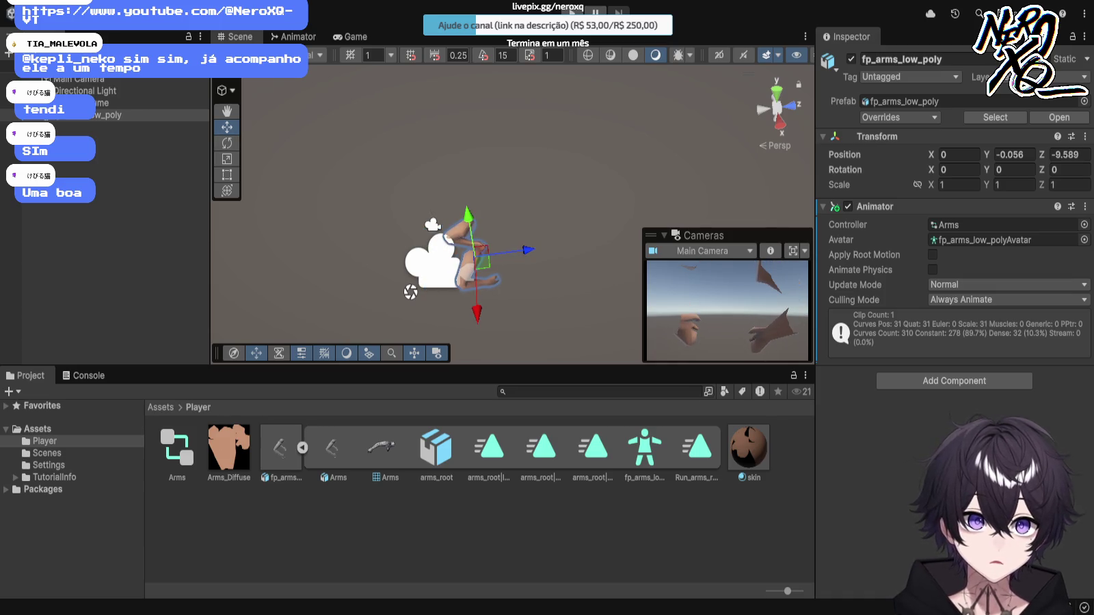
pyautogui.press('e')
pyautogui.moveTo(472, 213); pyautogui.dragTo(488, 217)
pyautogui.press('w')
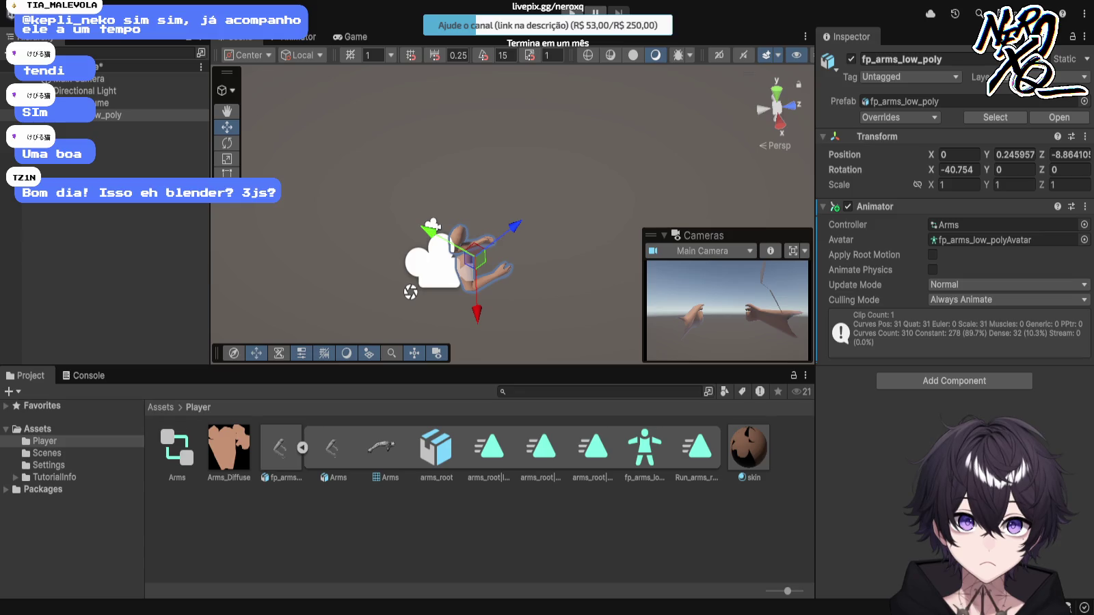
pyautogui.moveTo(470, 254); pyautogui.dragTo(449, 273)
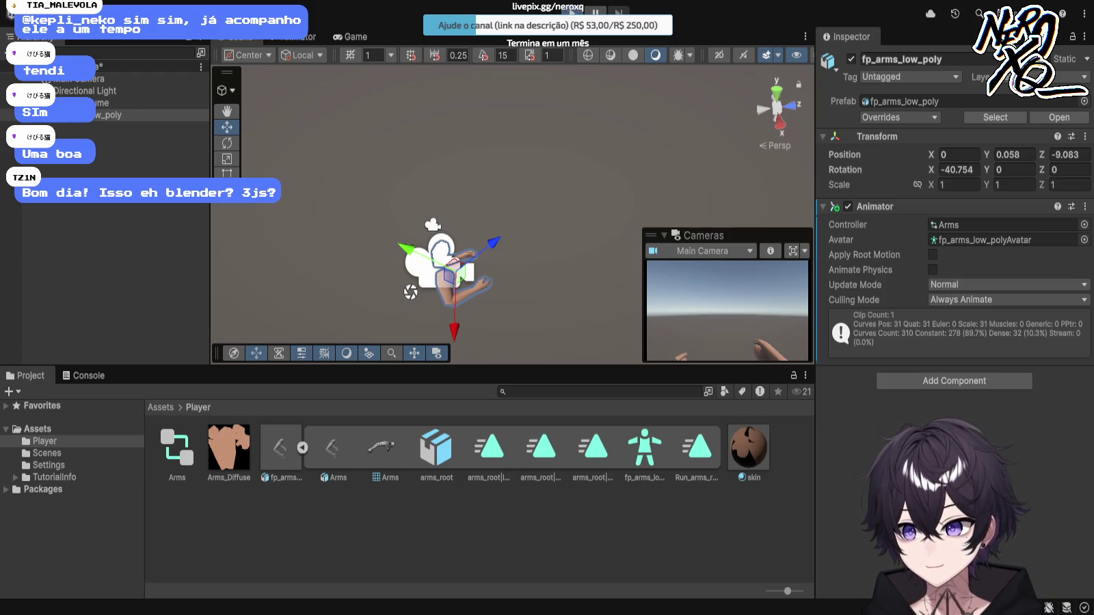
pyautogui.hotkey('ctrl', 'p')
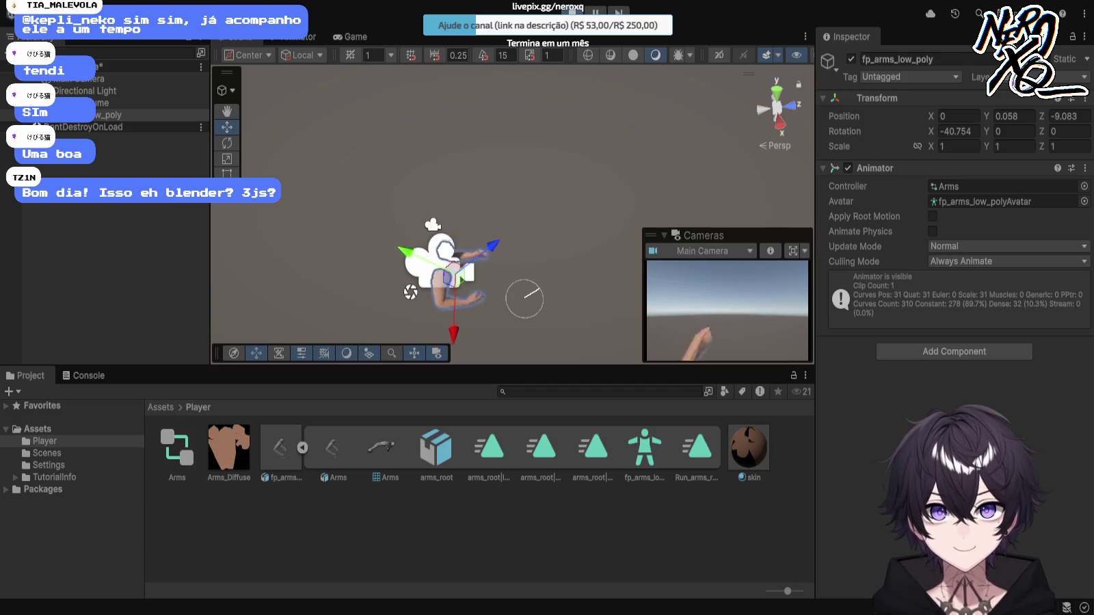
pyautogui.hotkey('ctrl', 'p')
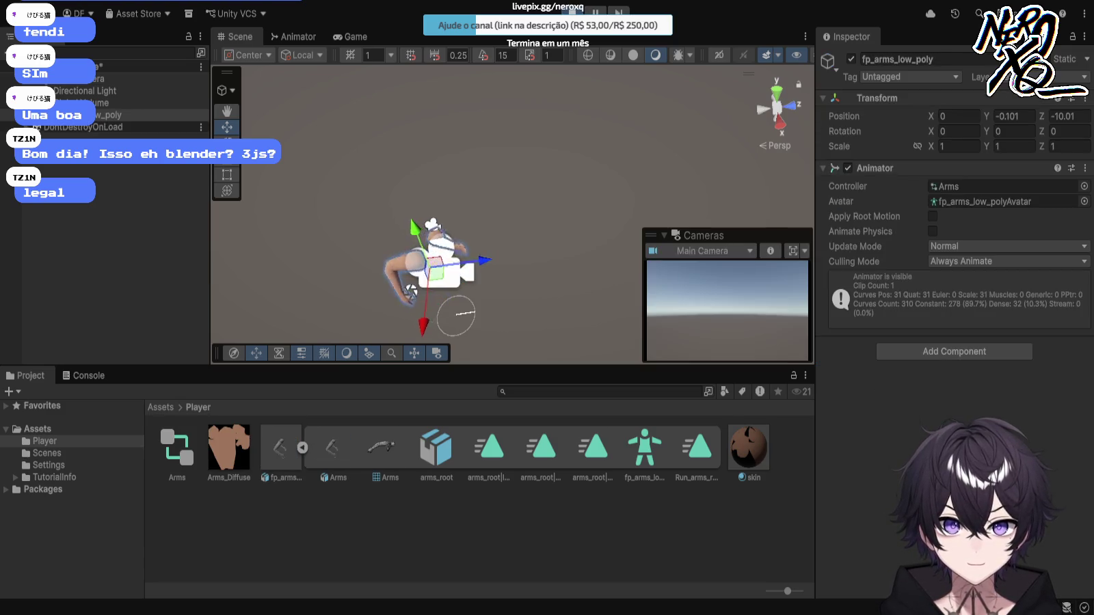
pyautogui.moveTo(487, 261); pyautogui.dragTo(493, 260)
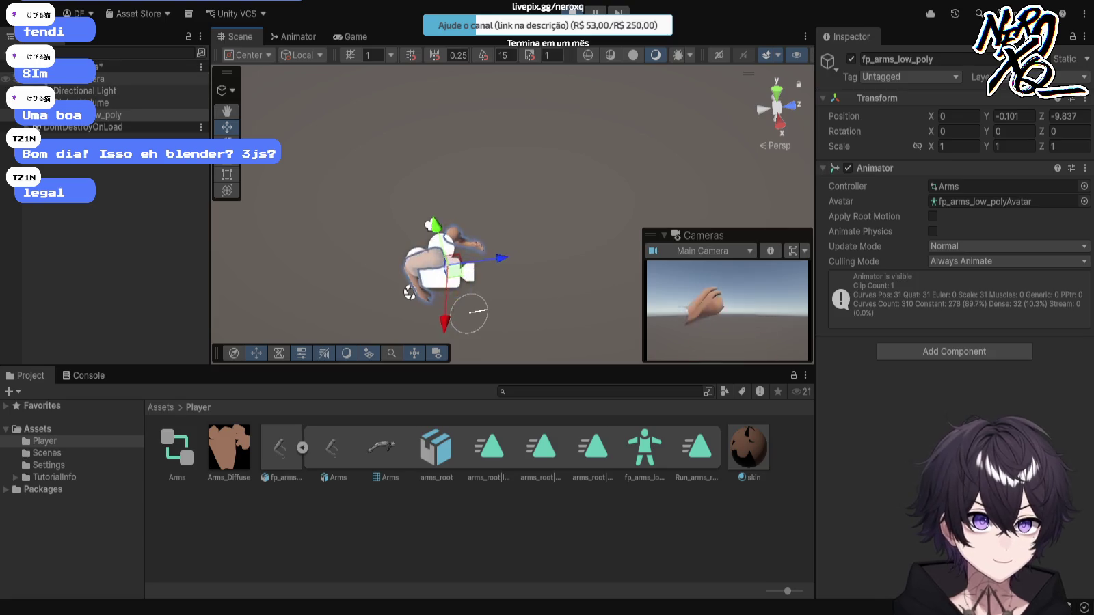
# Step: Pull the Main Camera back slightly on Z and tilt it to -3.287 on X
pyautogui.click(136, 79)
pyautogui.moveTo(492, 253)
pyautogui.mouseDown()
pyautogui.moveTo(455, 252)
pyautogui.moveTo(485, 255)
pyautogui.mouseUp()
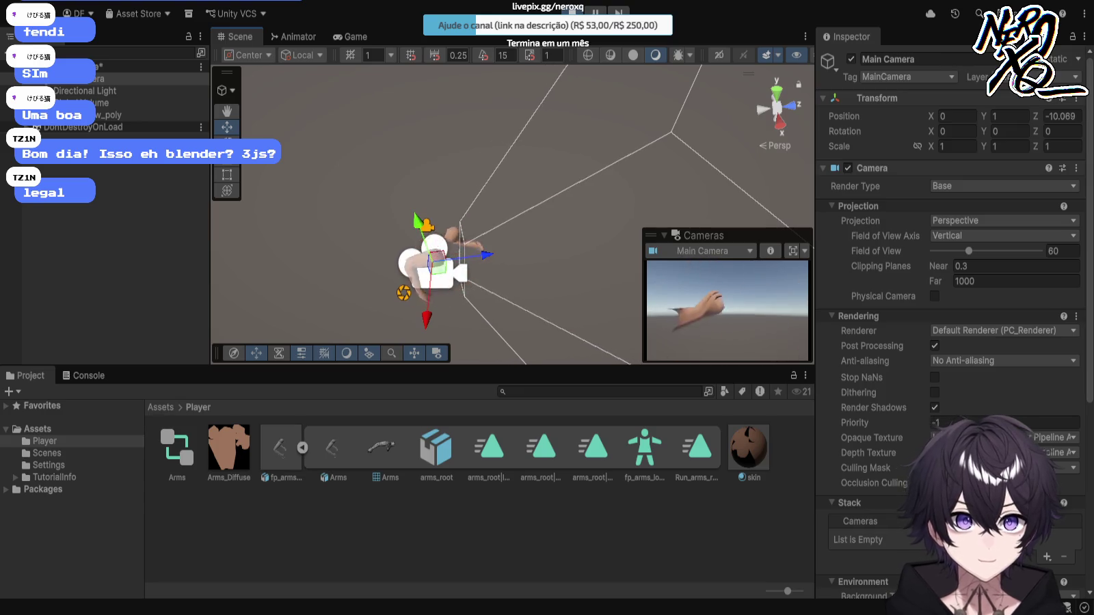
pyautogui.moveTo(483, 240)
pyautogui.mouseDown()
pyautogui.moveTo(482, 266)
pyautogui.moveTo(482, 236)
pyautogui.mouseUp()
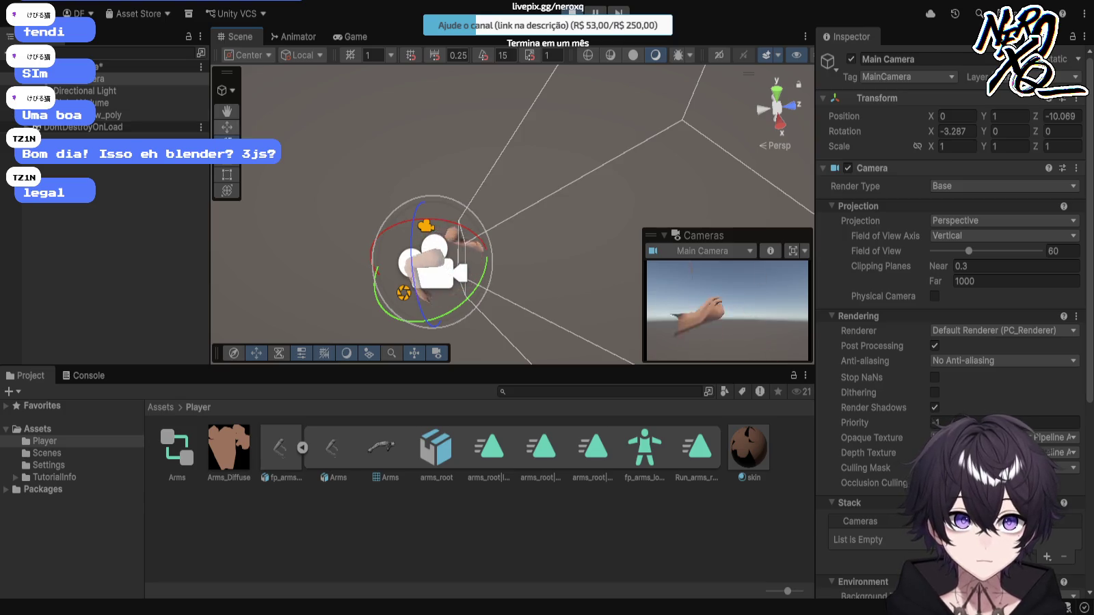
pyautogui.click(150, 115)
pyautogui.write('0')
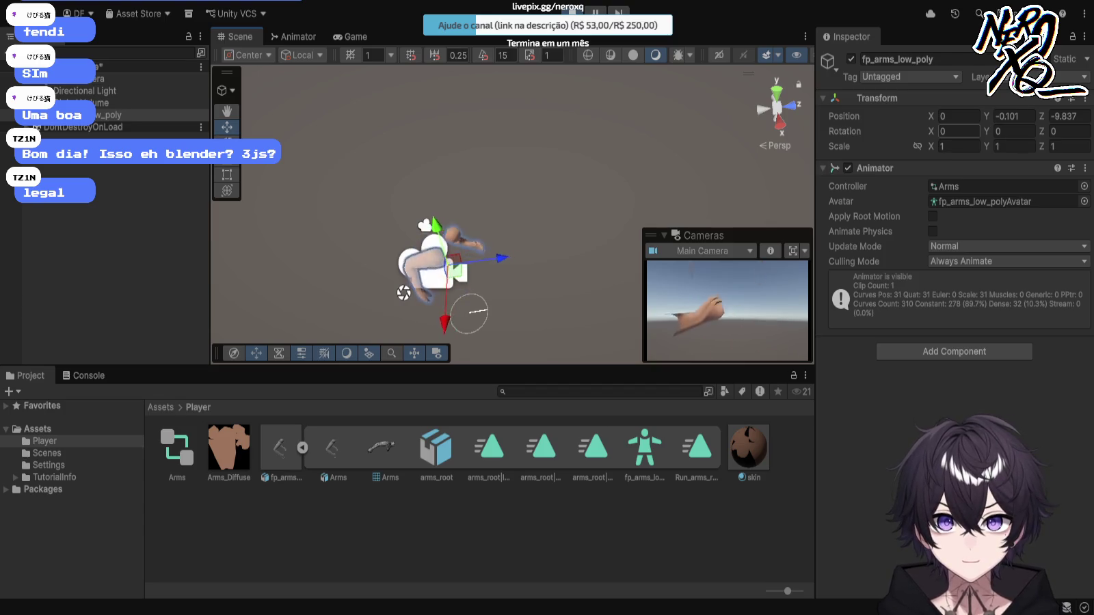
pyautogui.write('2')
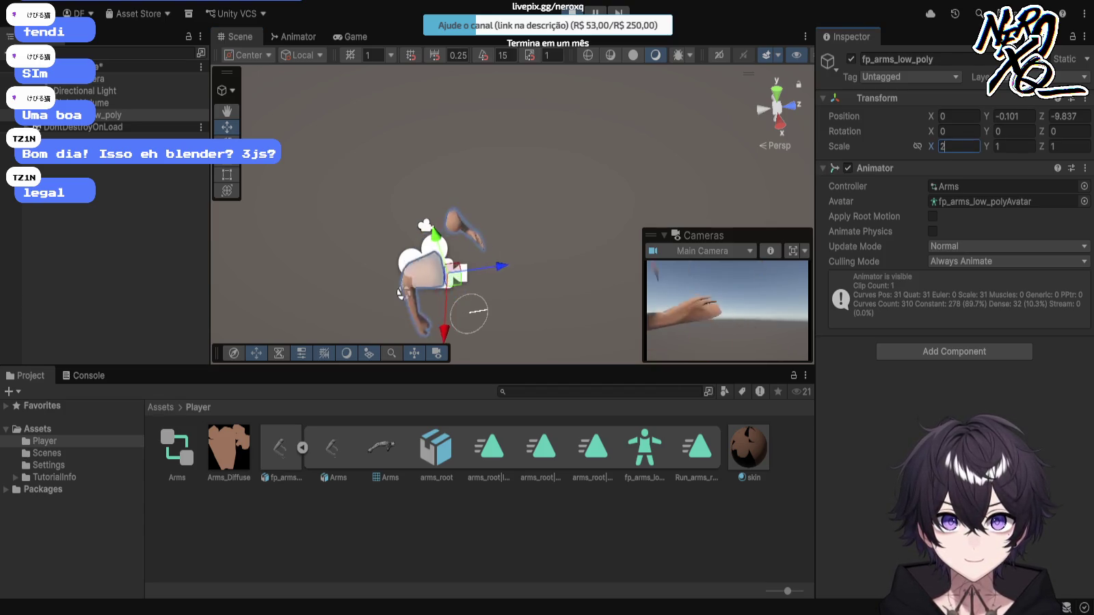
pyautogui.press('Tab')
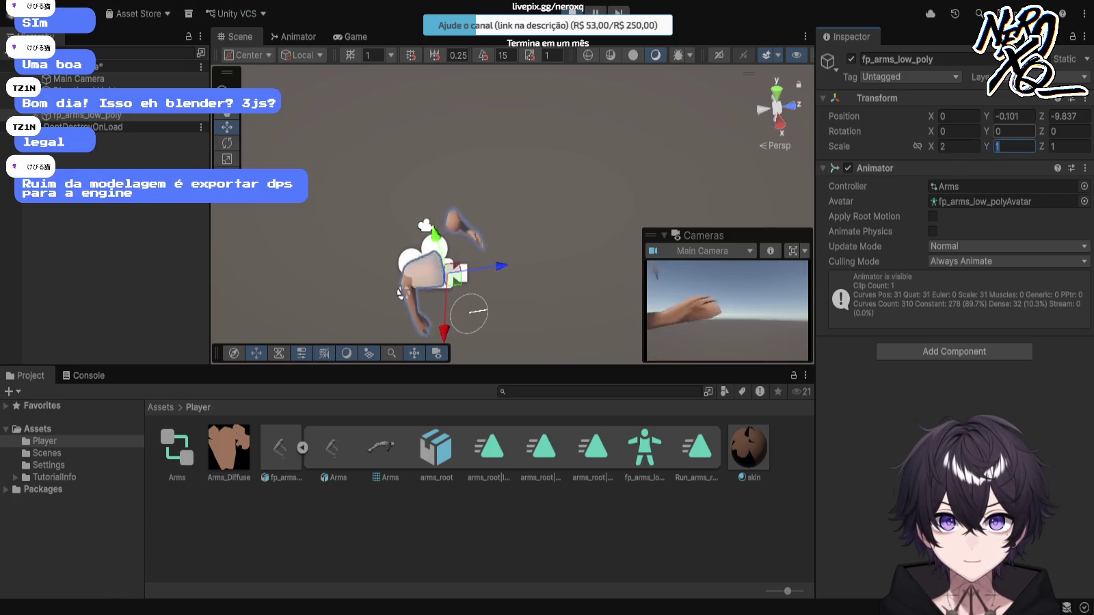
pyautogui.write('2')
pyautogui.press('Tab')
pyautogui.write('2')
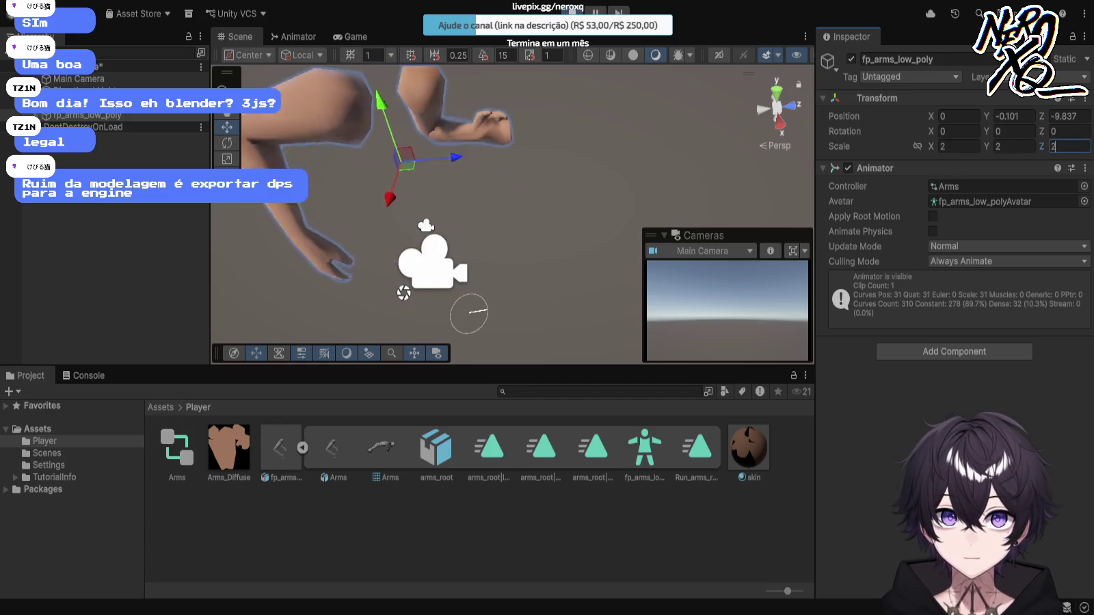
pyautogui.click(469, 313)
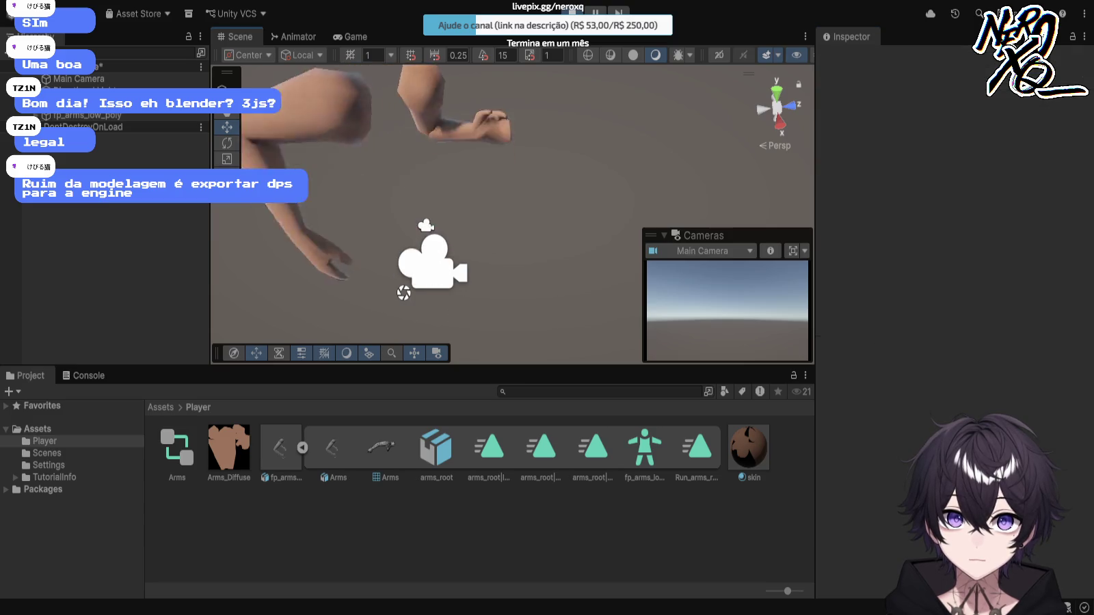
pyautogui.click(468, 313)
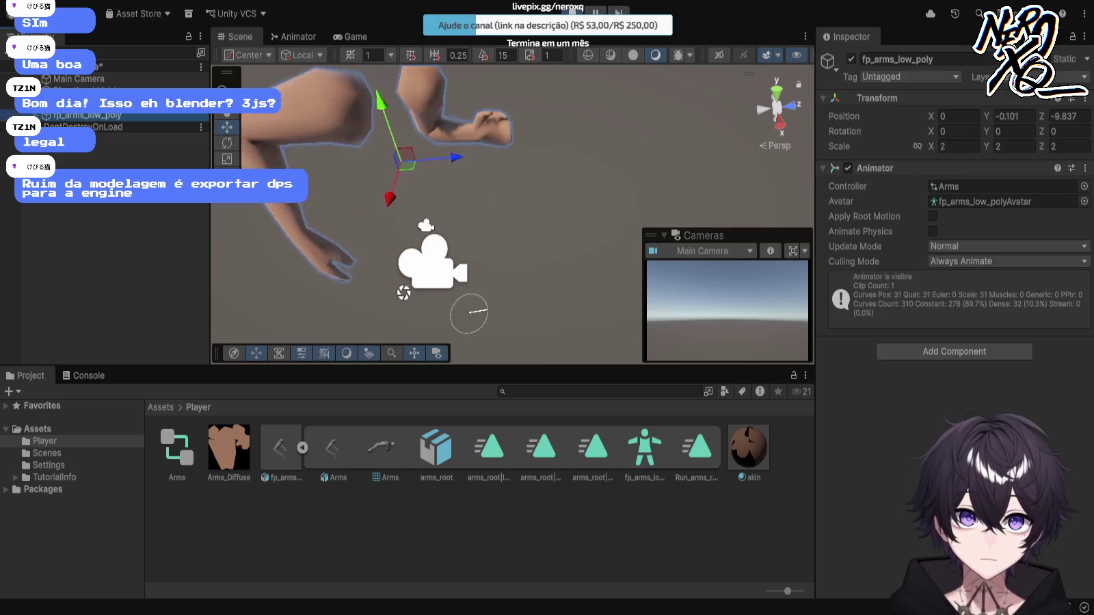
pyautogui.click(469, 313)
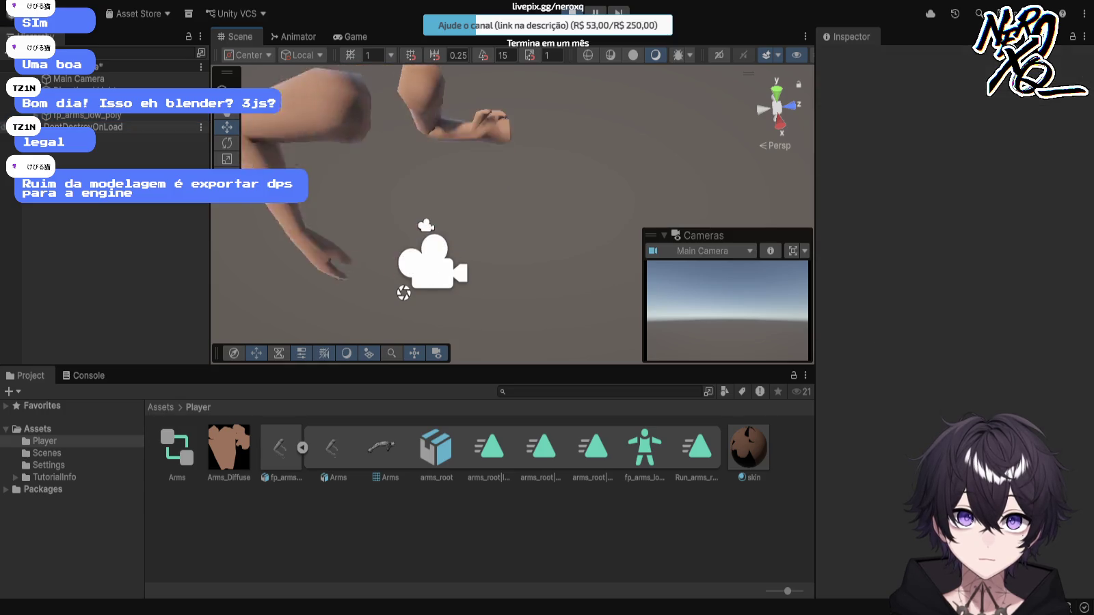
pyautogui.click(468, 312)
pyautogui.click(468, 312)
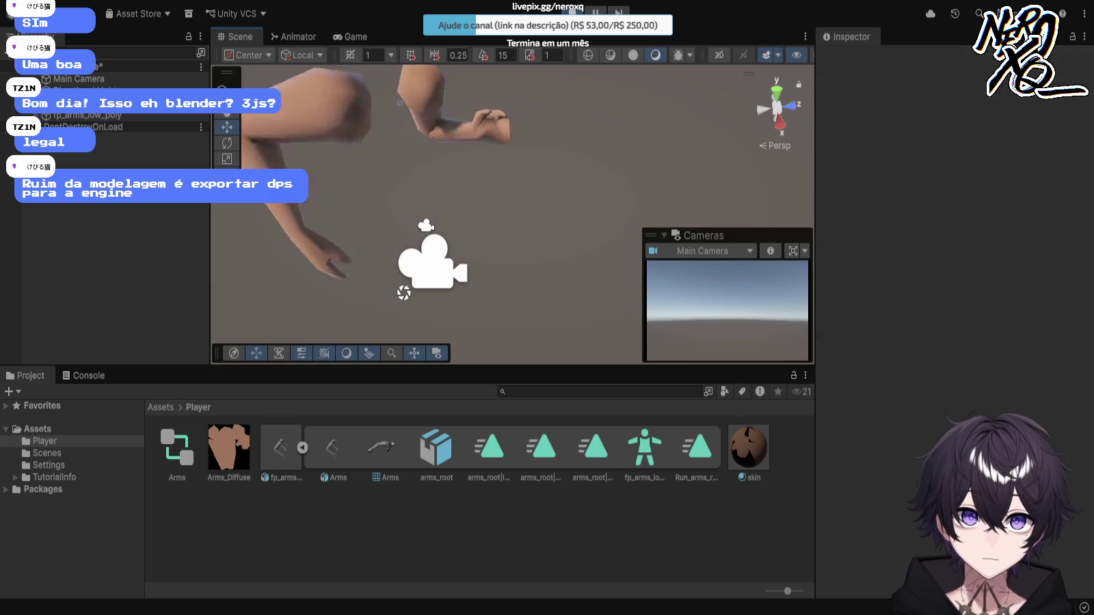
pyautogui.click(469, 312)
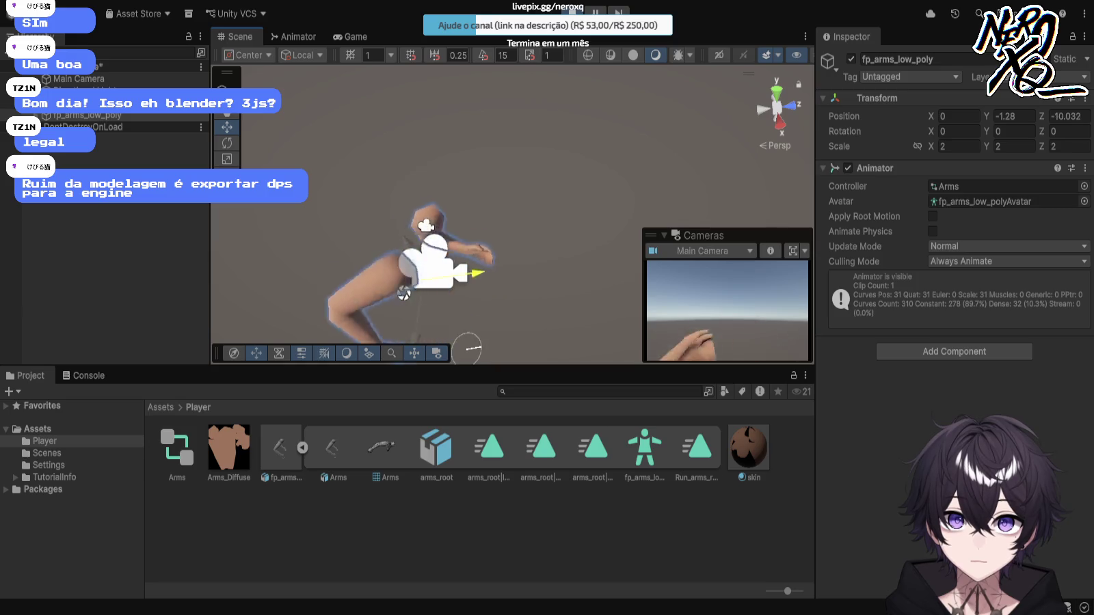
pyautogui.click(466, 348)
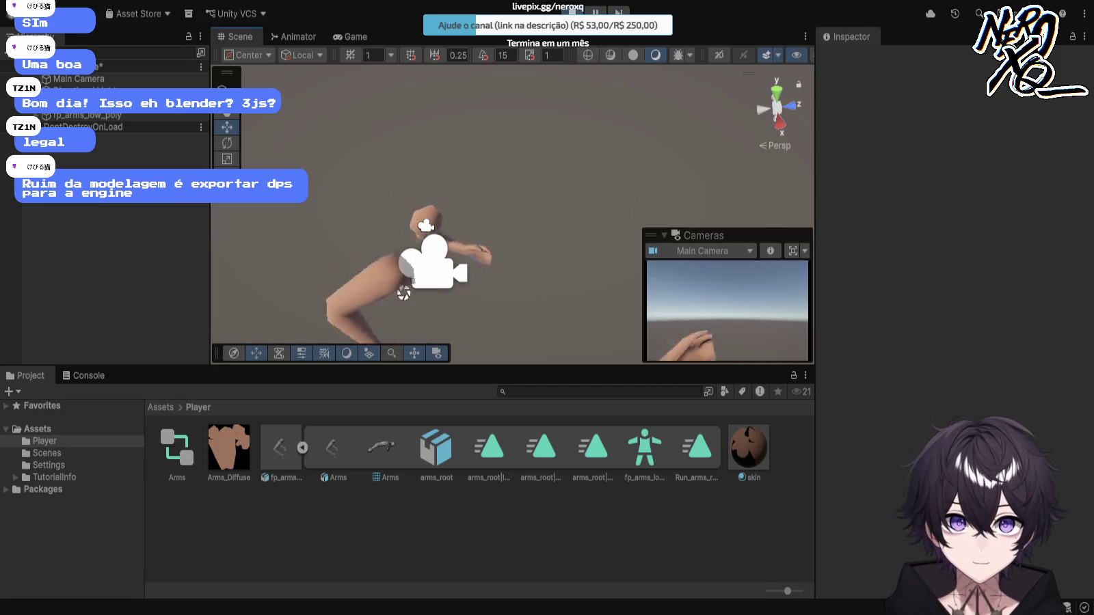
pyautogui.hotkey('ctrl', 'p')
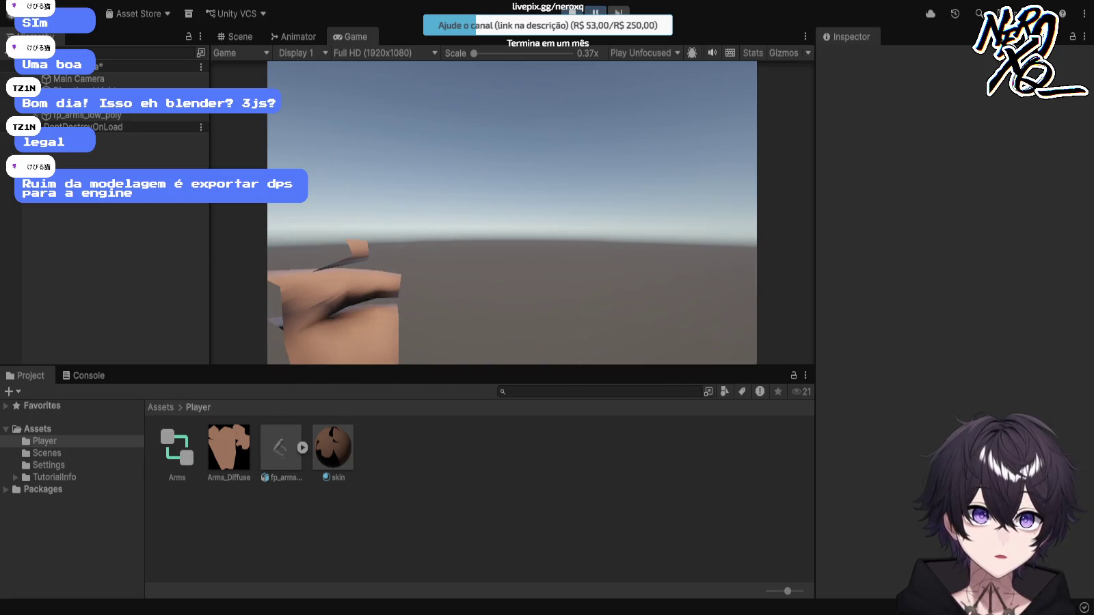
pyautogui.click(102, 115)
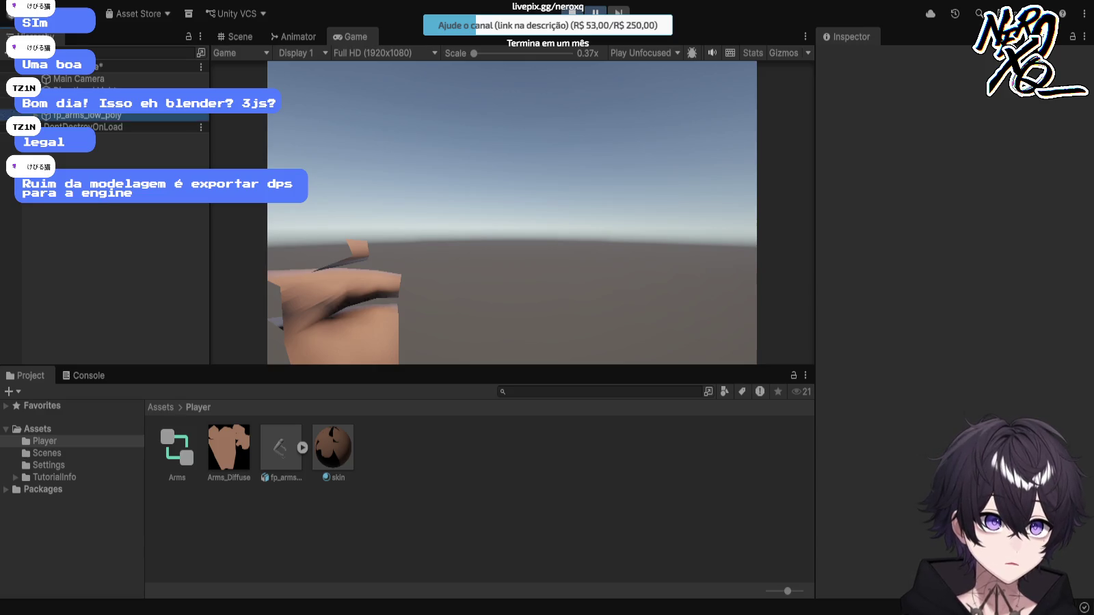
pyautogui.click(103, 126)
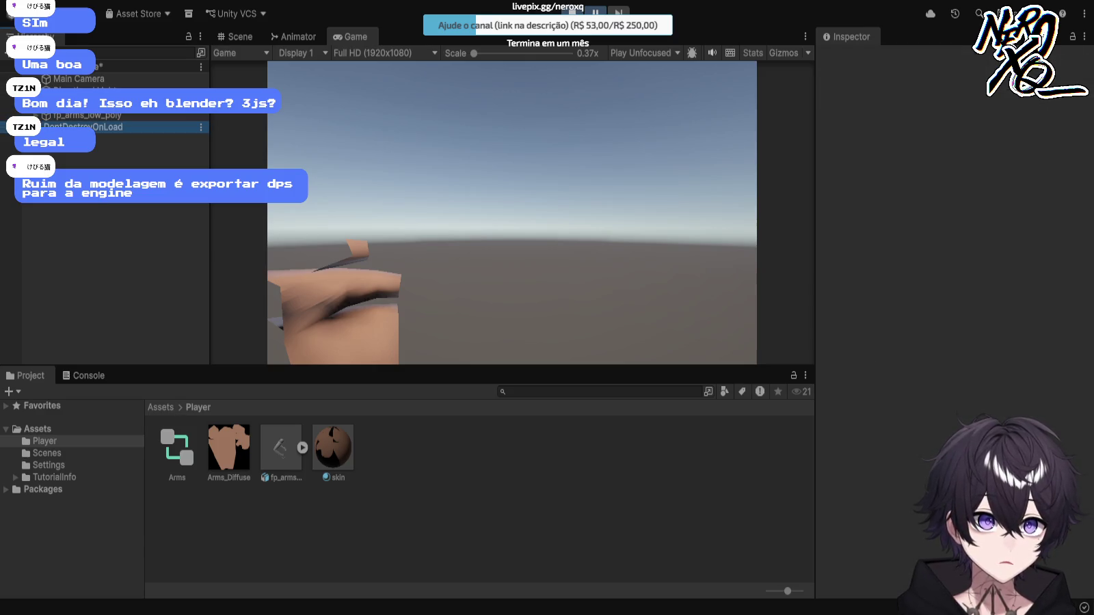
pyautogui.hotkey('ctrl', '1')
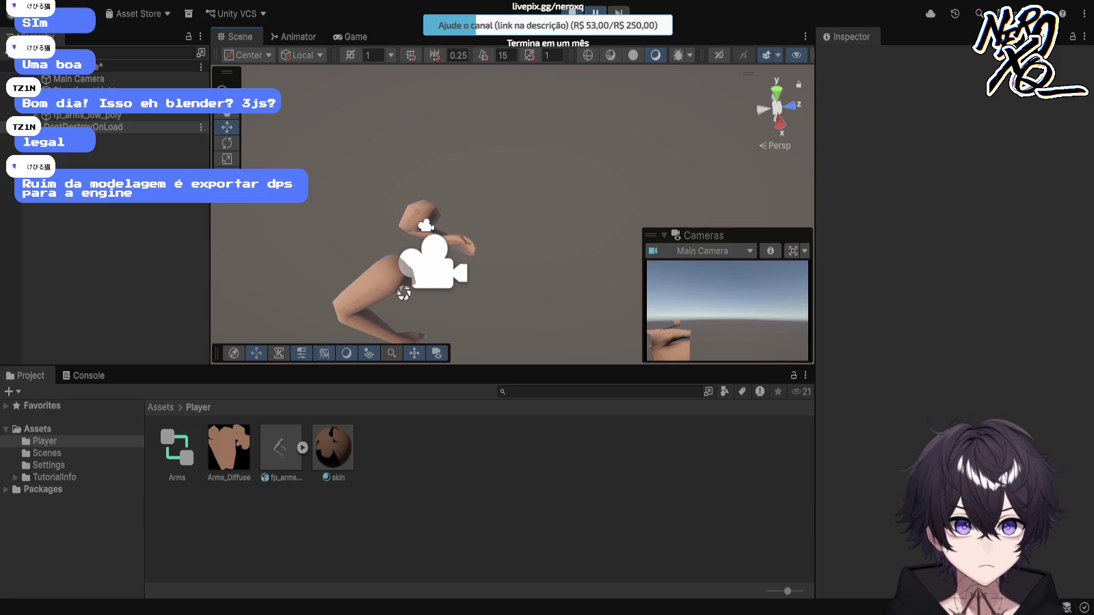
# Step: Shift the Arms mesh and its parent fp_arms_low_poly along Z toward Y -1.23, Z -9.96
pyautogui.click(455, 250)
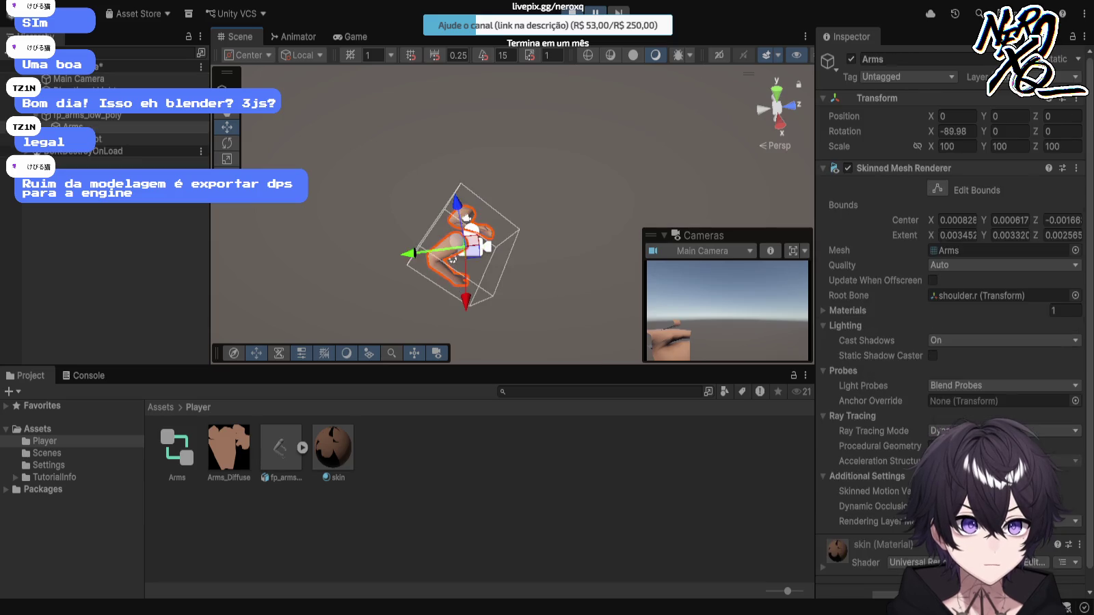
pyautogui.moveTo(411, 254); pyautogui.dragTo(452, 258)
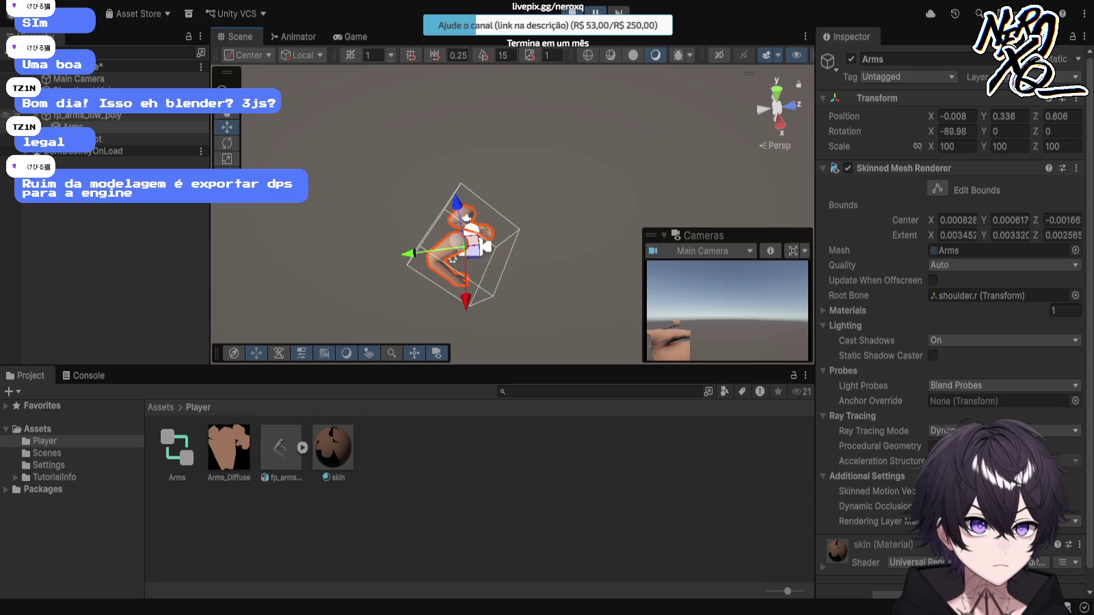
pyautogui.click(452, 259)
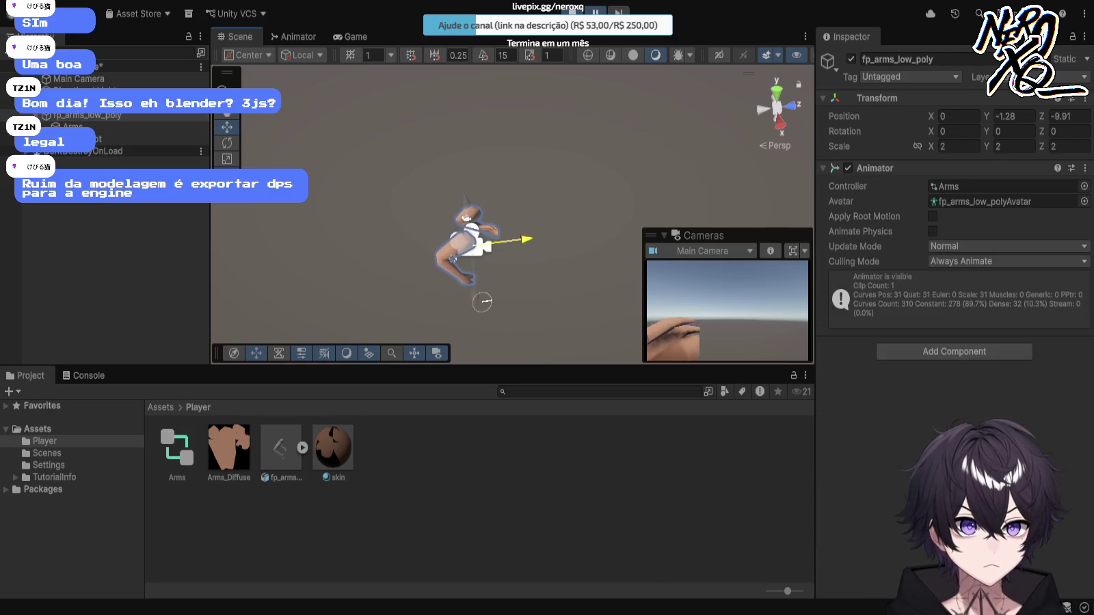
pyautogui.moveTo(506, 241); pyautogui.dragTo(523, 239)
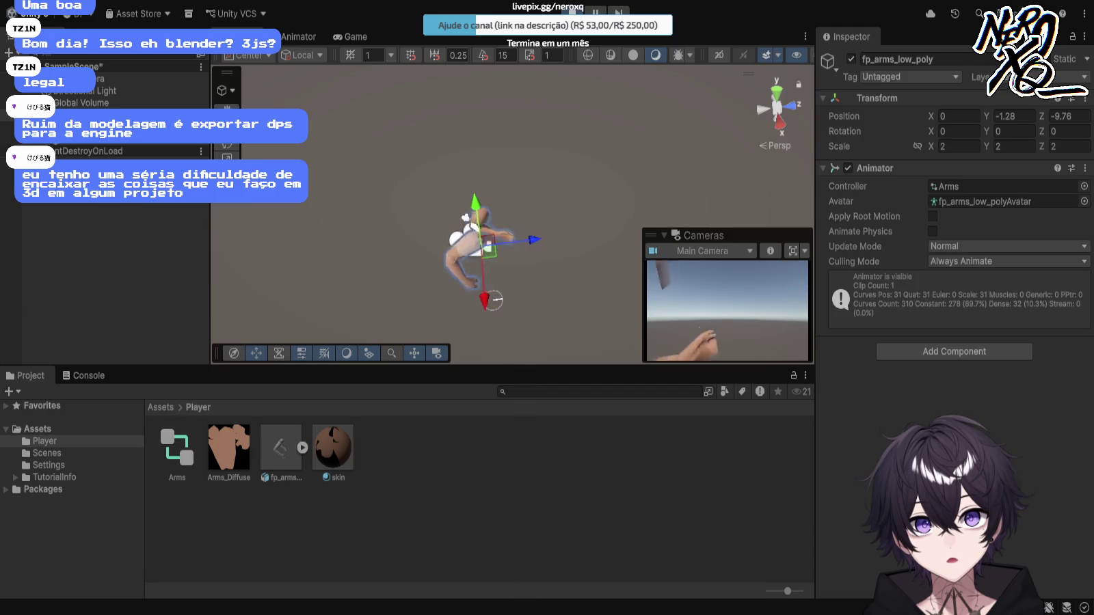
# Step: Check the arm framing between the Scene and Game views, then view the fp_arms import settings
pyautogui.click(351, 36)
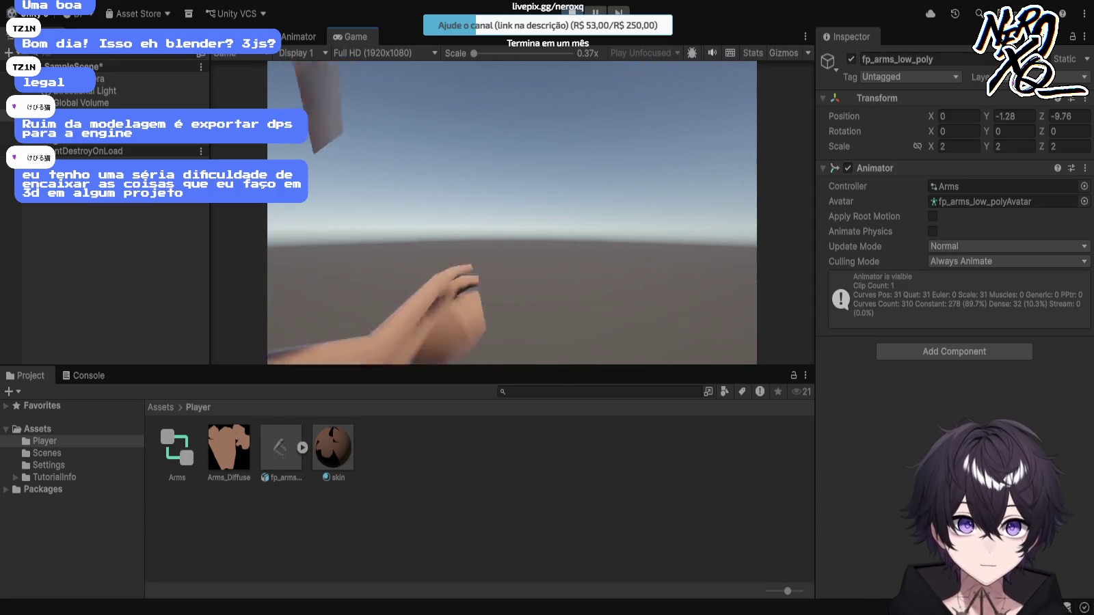
pyautogui.hotkey('ctrl', '1')
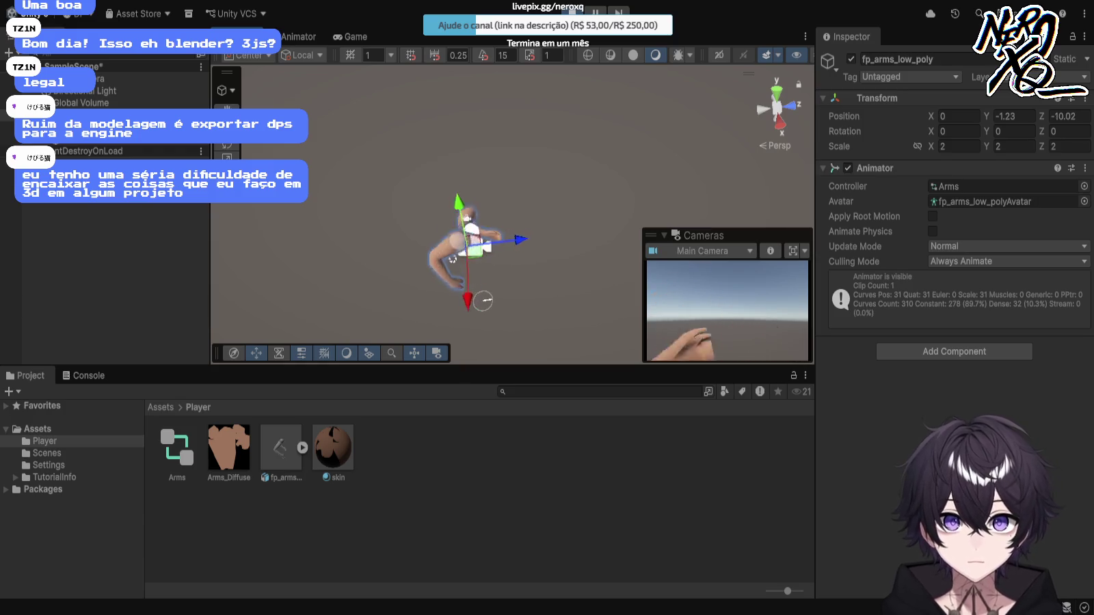
pyautogui.hotkey('ctrl', '2')
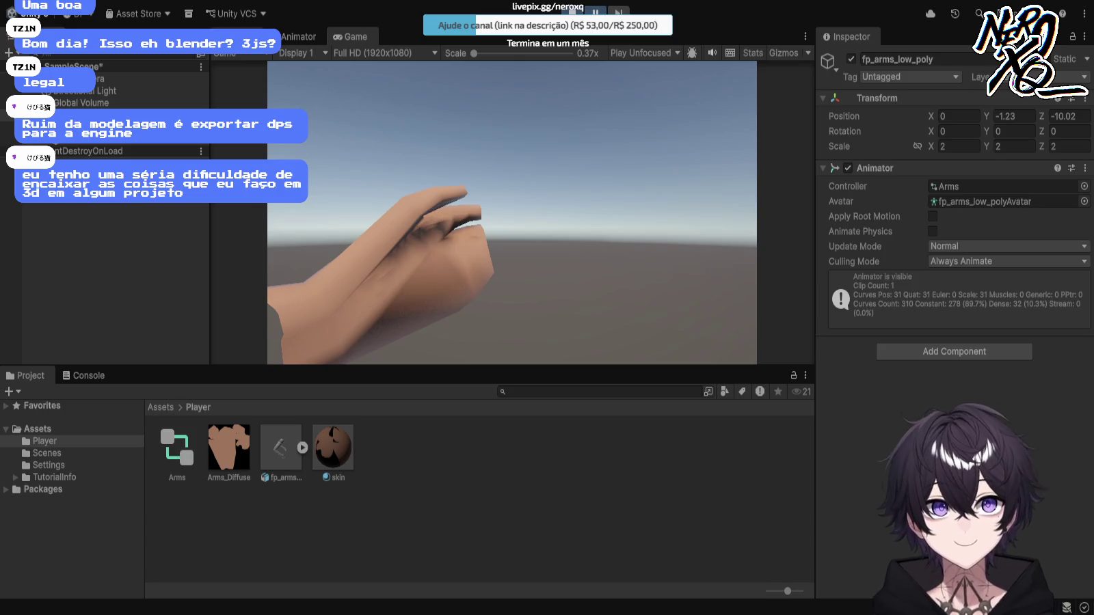
pyautogui.hotkey('ctrl', '1')
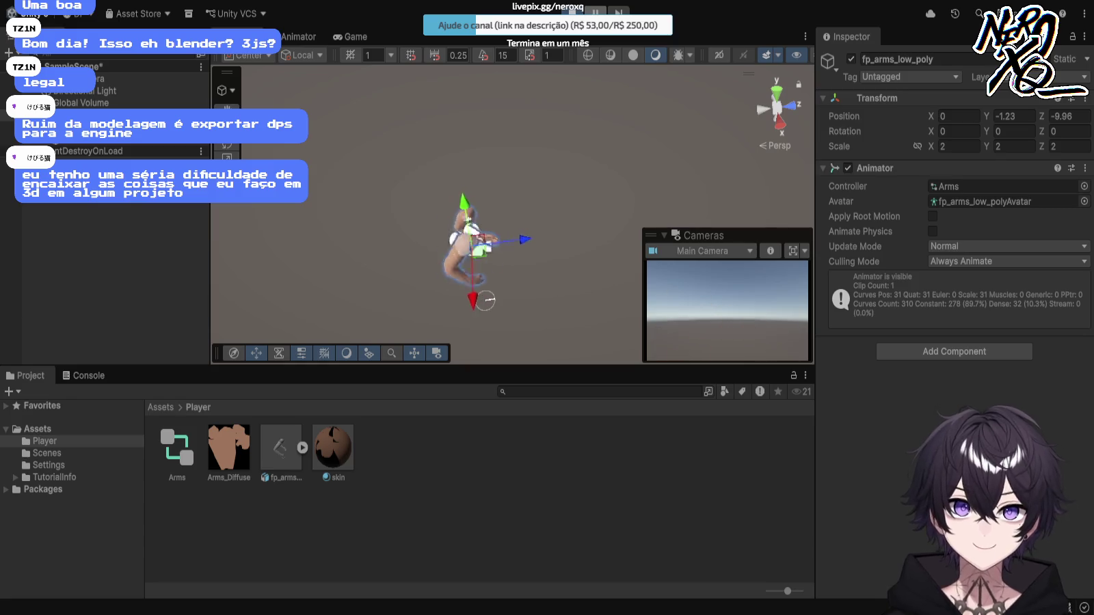
pyautogui.hotkey('ctrl', '2')
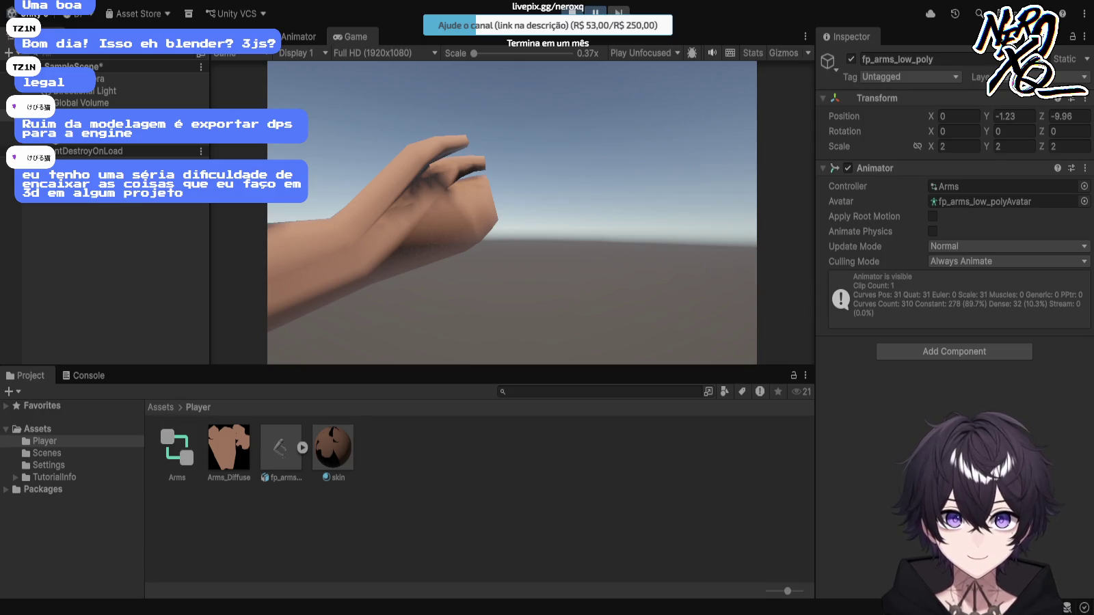
pyautogui.click(280, 448)
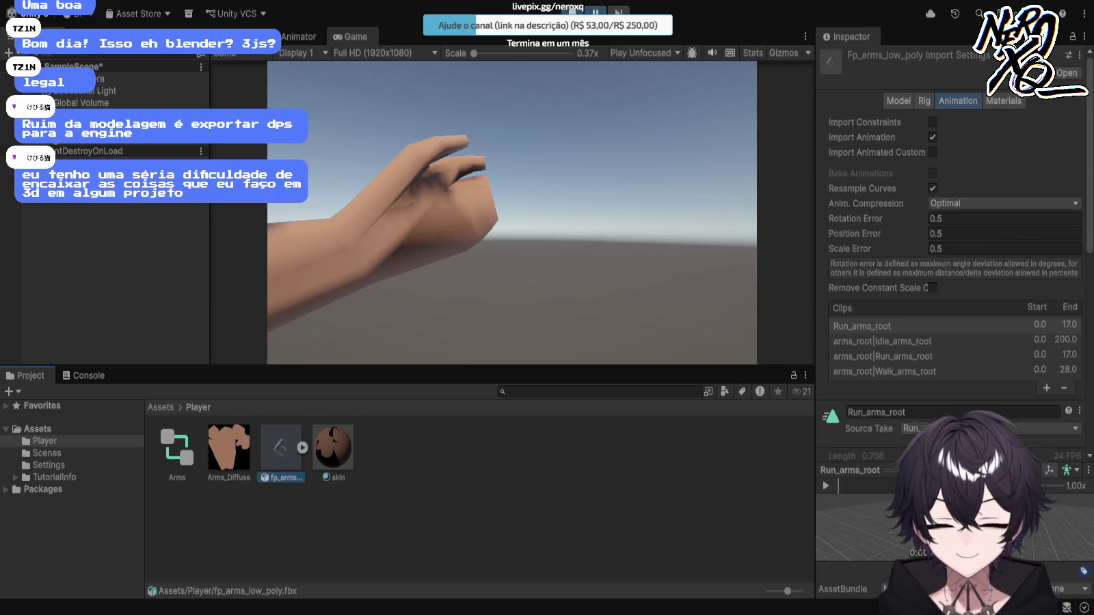
# Step: Deselect the fp_arms asset, then zoom and frame the arm model in the Scene view
pyautogui.click(117, 205)
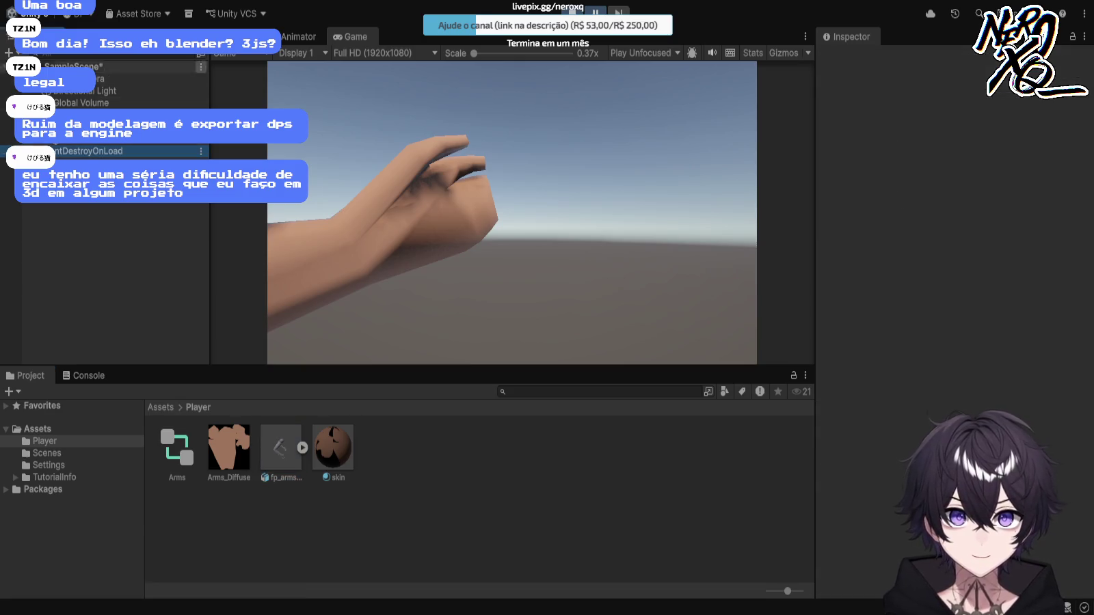
pyautogui.click(236, 36)
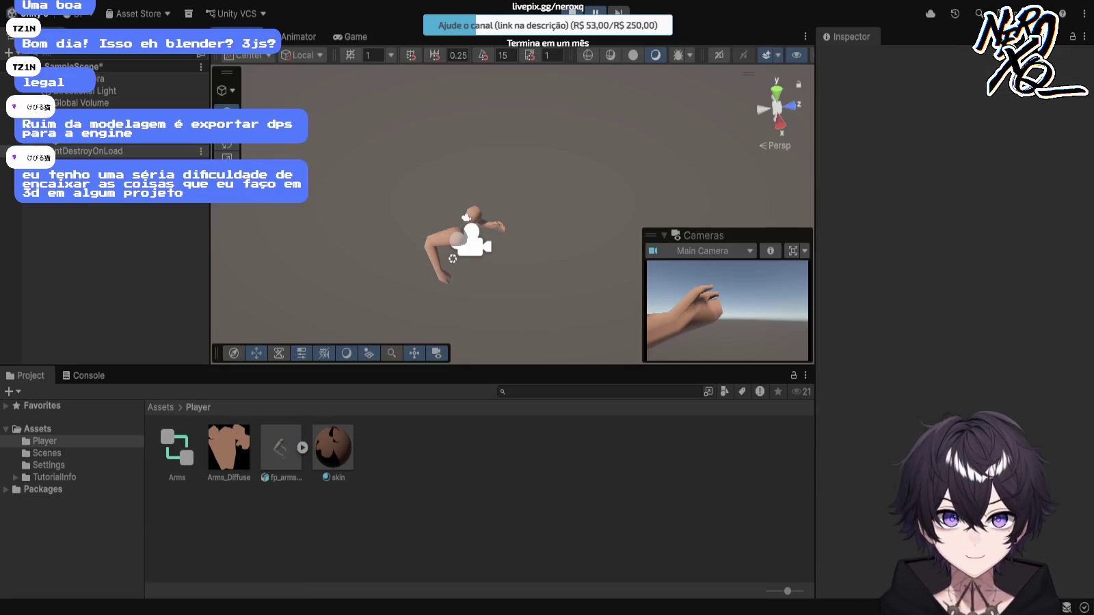
pyautogui.scroll(5, 513, 212)
pyautogui.scroll(5, 513, 212)
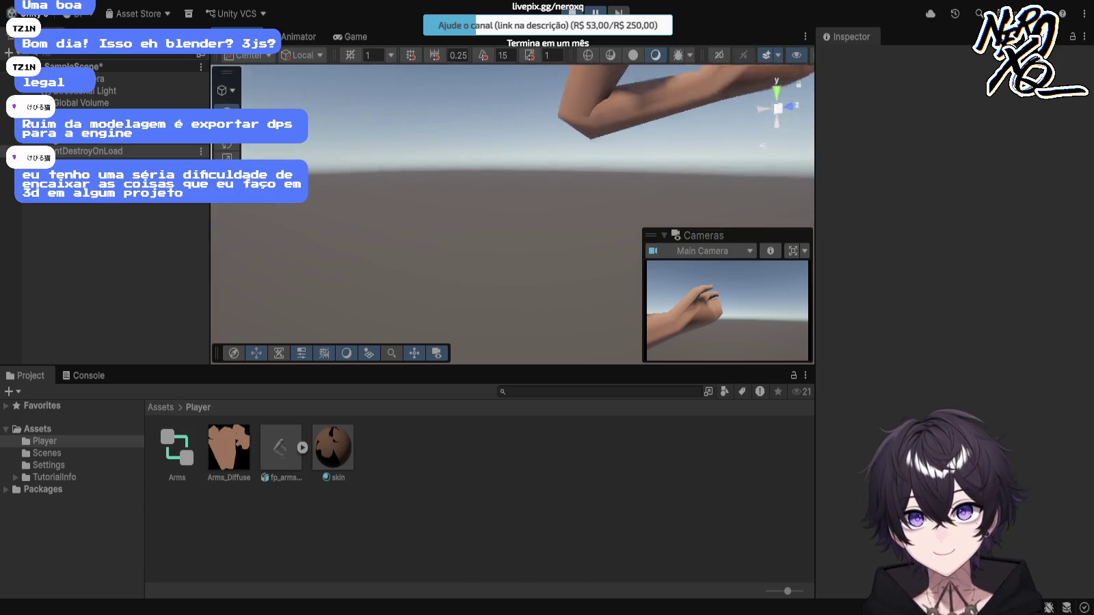
pyautogui.press('f')
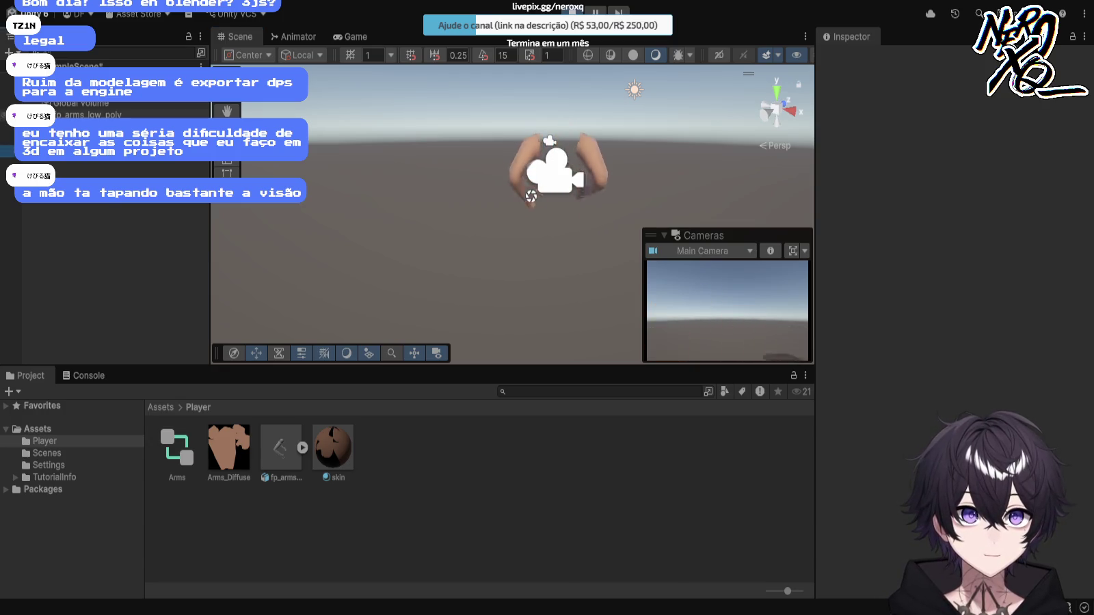
# Step: Set the fp_arms_low_poly scale to 1, 1, 1 and raise the arms slightly on Y
pyautogui.click(93, 114)
pyautogui.click(960, 145)
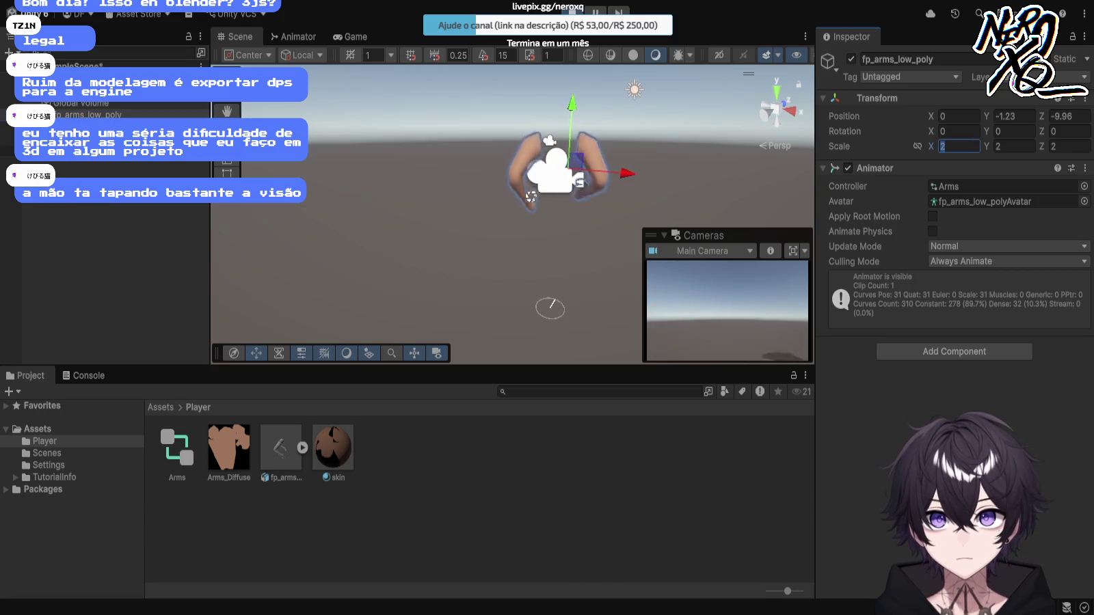
pyautogui.write('1')
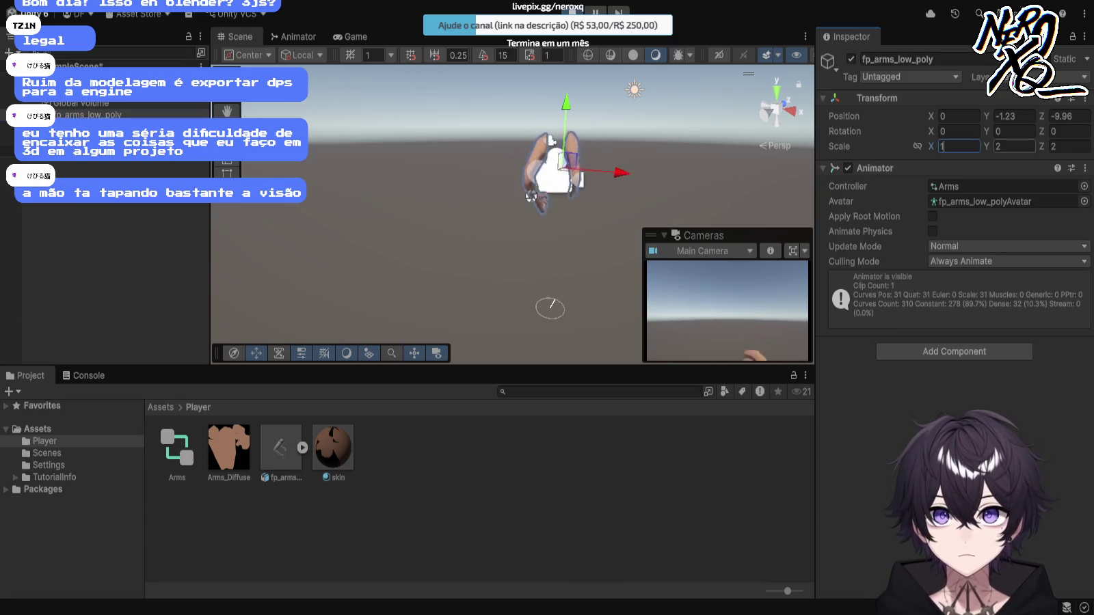
pyautogui.press('Tab')
pyautogui.write('1')
pyautogui.press('Tab')
pyautogui.write('1')
pyautogui.moveTo(560, 205)
pyautogui.mouseDown()
pyautogui.moveTo(561, 156)
pyautogui.moveTo(524, 197)
pyautogui.mouseUp()
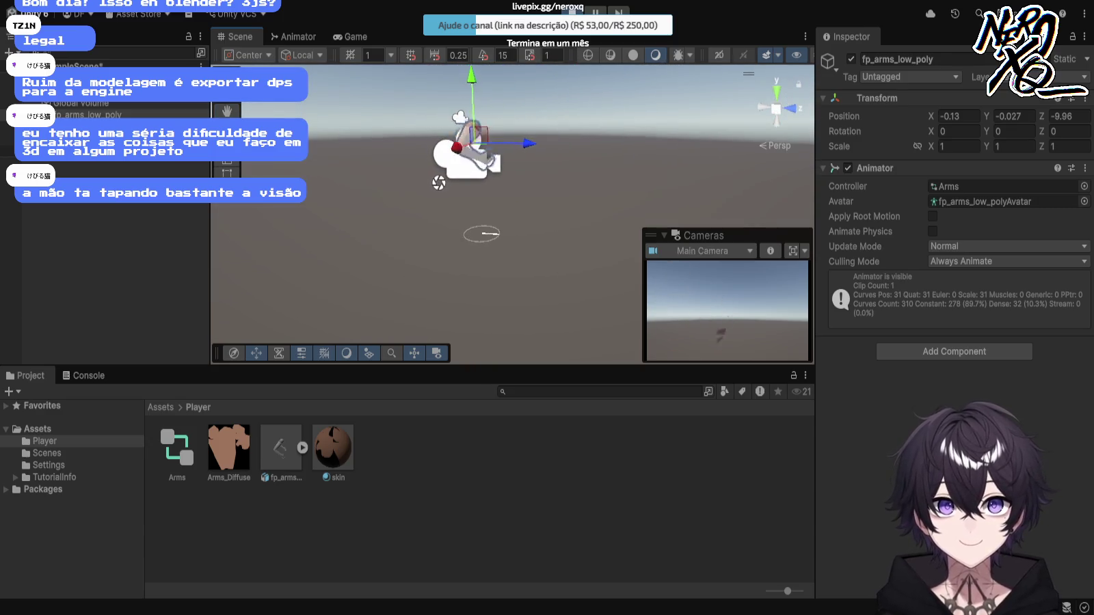
# Step: Test in Play mode and tilt the fp_arms_low_poly arms around the X axis
pyautogui.click(482, 233)
pyautogui.click(468, 156)
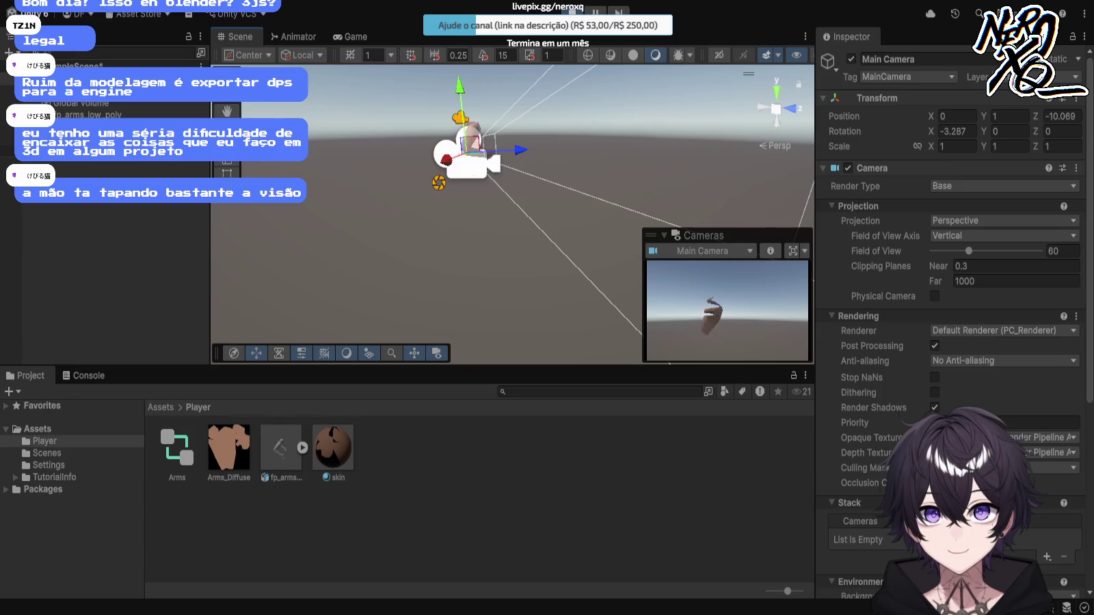
pyautogui.click(102, 103)
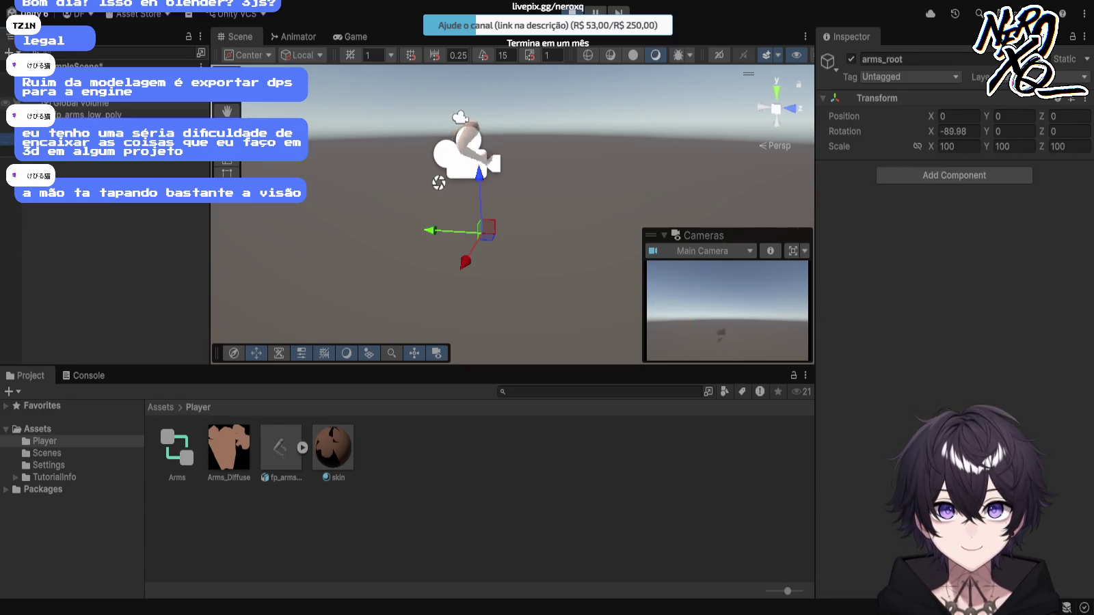
pyautogui.click(89, 114)
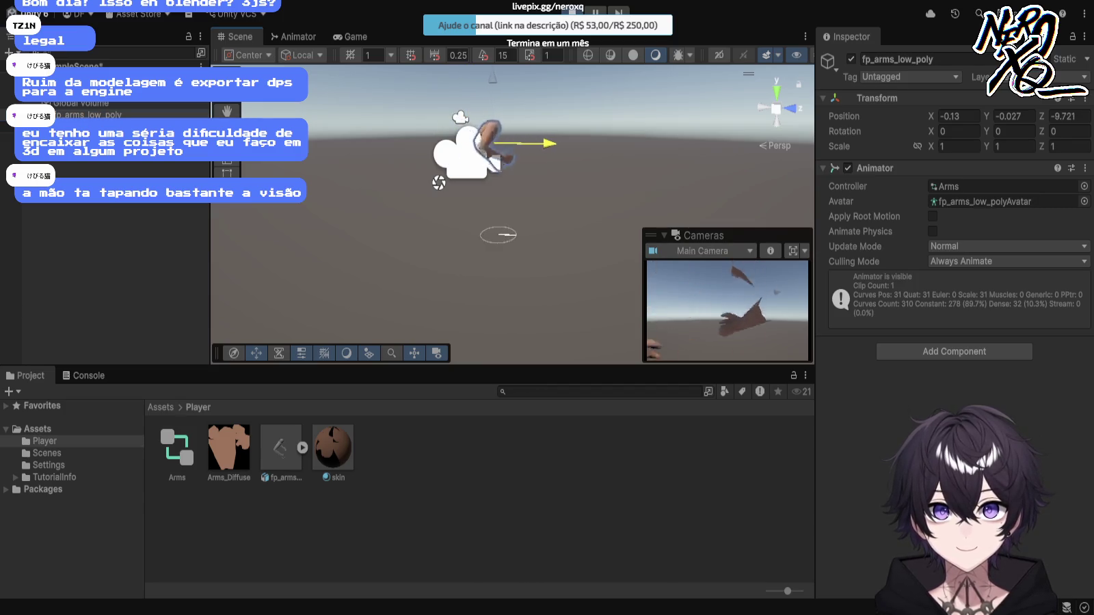
pyautogui.hotkey('ctrl', 'p')
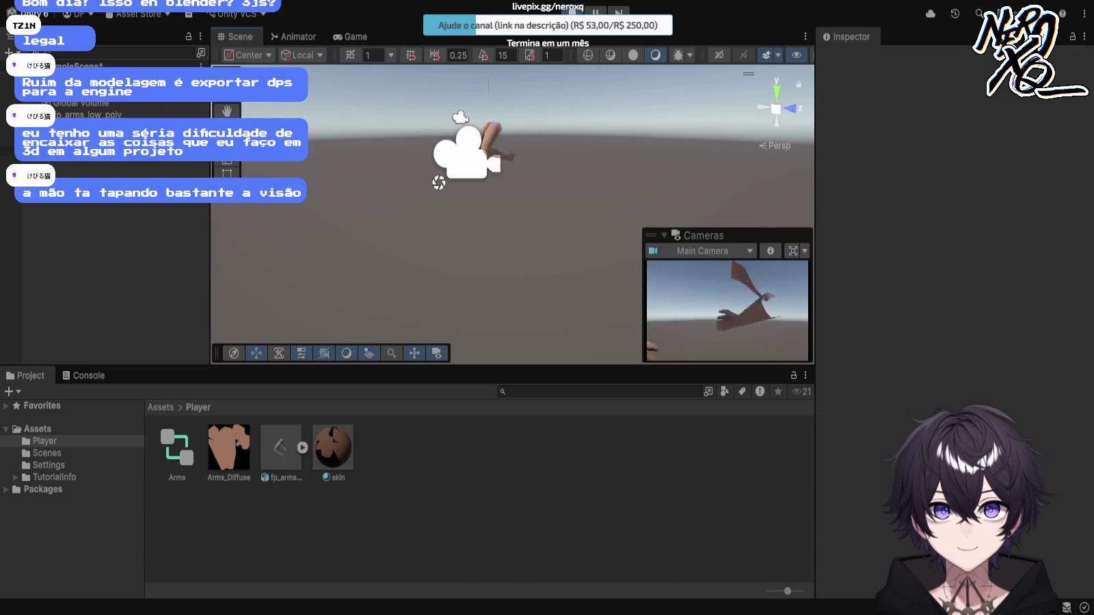
pyautogui.click(68, 139)
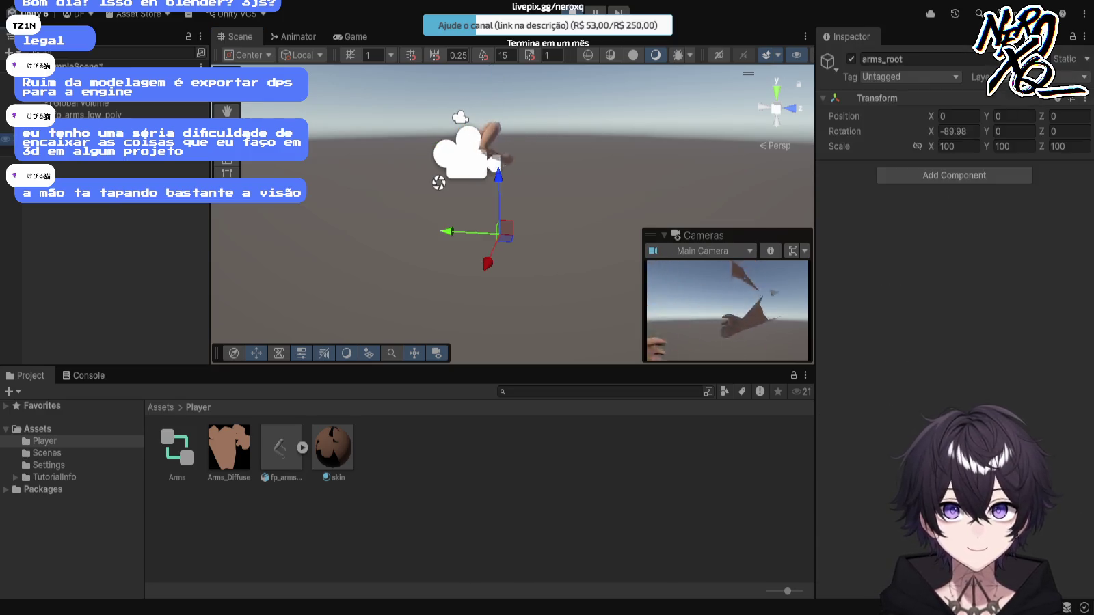
pyautogui.click(102, 115)
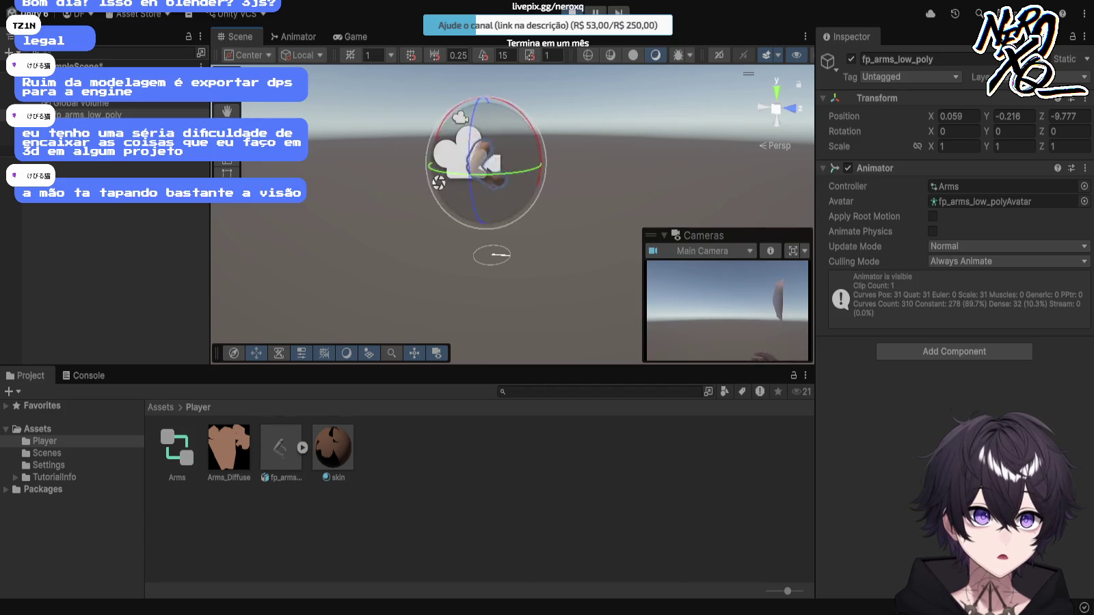
pyautogui.moveTo(545, 154); pyautogui.dragTo(520, 95)
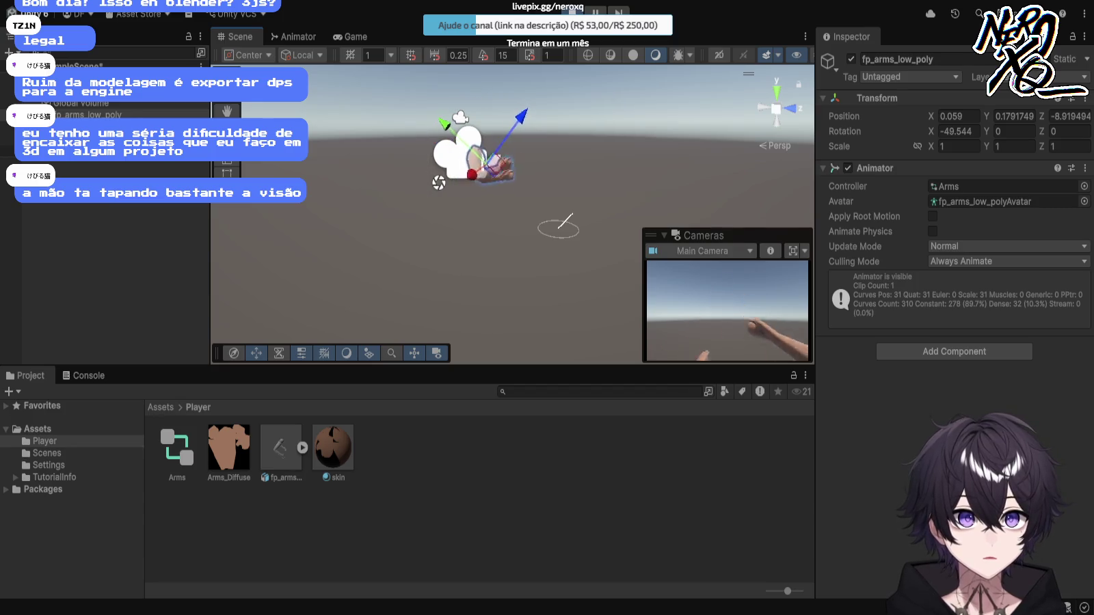
pyautogui.press('Escape')
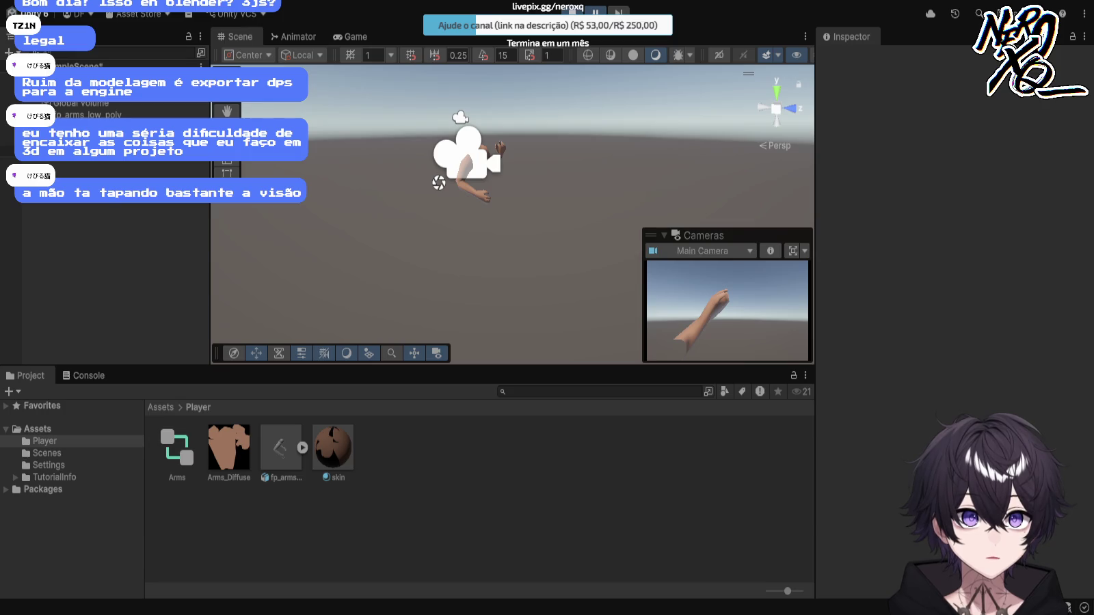
# Step: Nudge the Main Camera slightly backward and to the right
pyautogui.click(468, 154)
pyautogui.moveTo(518, 149); pyautogui.dragTo(513, 150)
pyautogui.moveTo(443, 160); pyautogui.dragTo(435, 160)
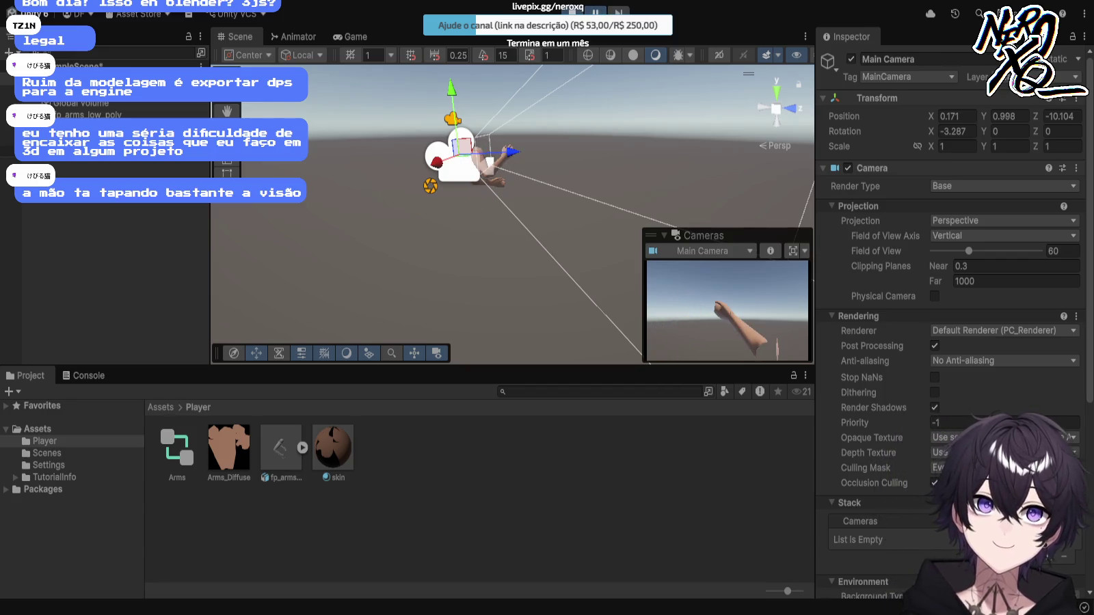
pyautogui.press('alt')
pyautogui.moveTo(478, 205); pyautogui.dragTo(328, 213)
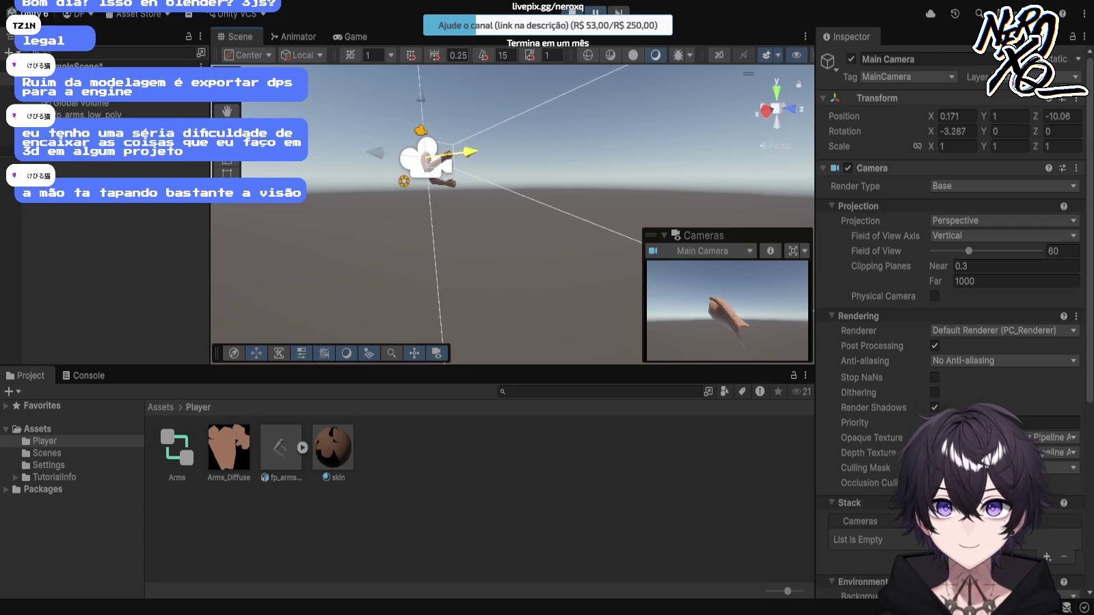
pyautogui.moveTo(328, 213); pyautogui.dragTo(309, 226)
# Step: Reselect the arms and open the Arms controller's Animator state graph
pyautogui.click(387, 250)
pyautogui.click(102, 114)
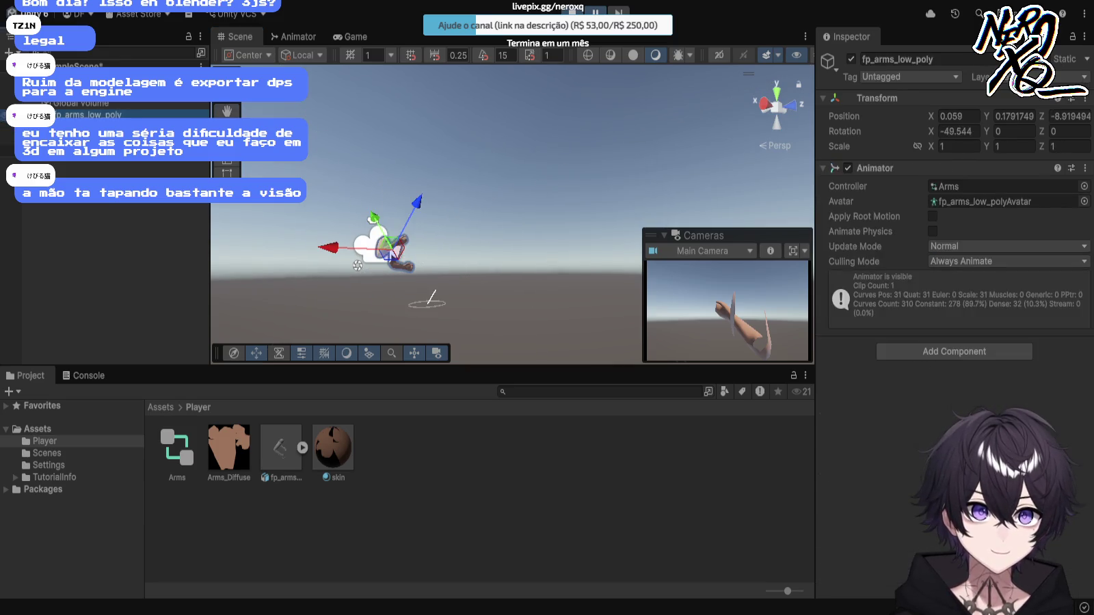
pyautogui.click(69, 79)
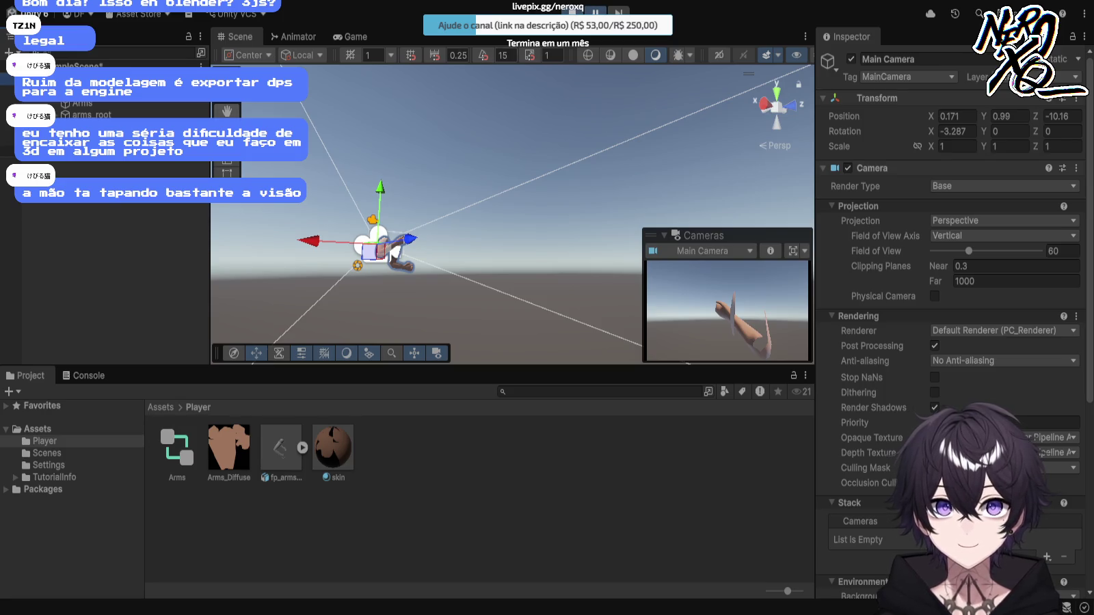
pyautogui.click(103, 104)
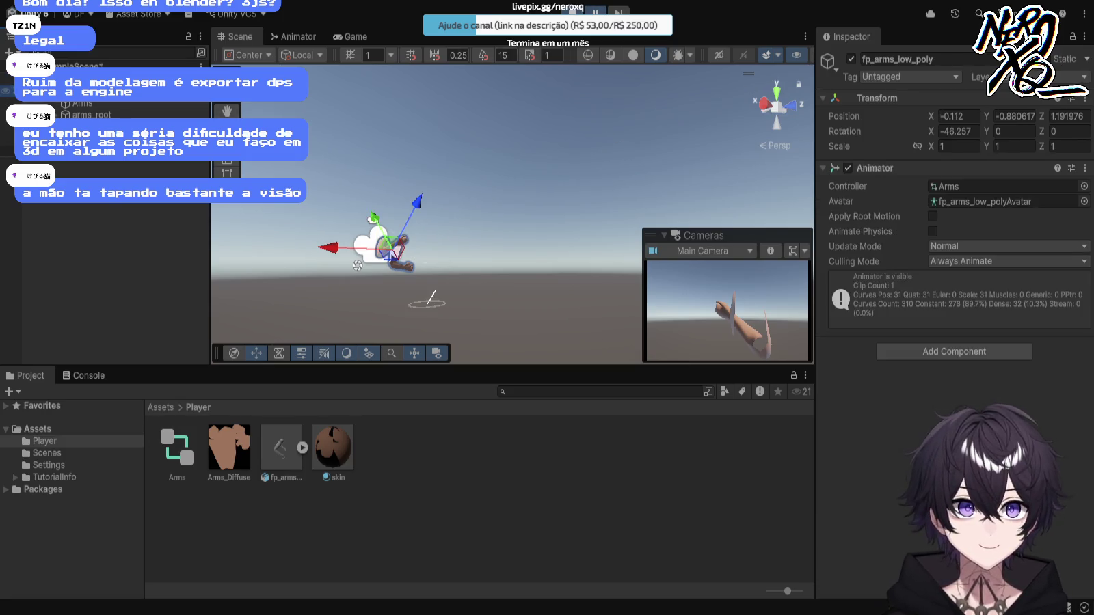
pyautogui.moveTo(424, 205)
pyautogui.mouseDown()
pyautogui.moveTo(465, 157)
pyautogui.moveTo(410, 184)
pyautogui.moveTo(428, 224)
pyautogui.mouseUp()
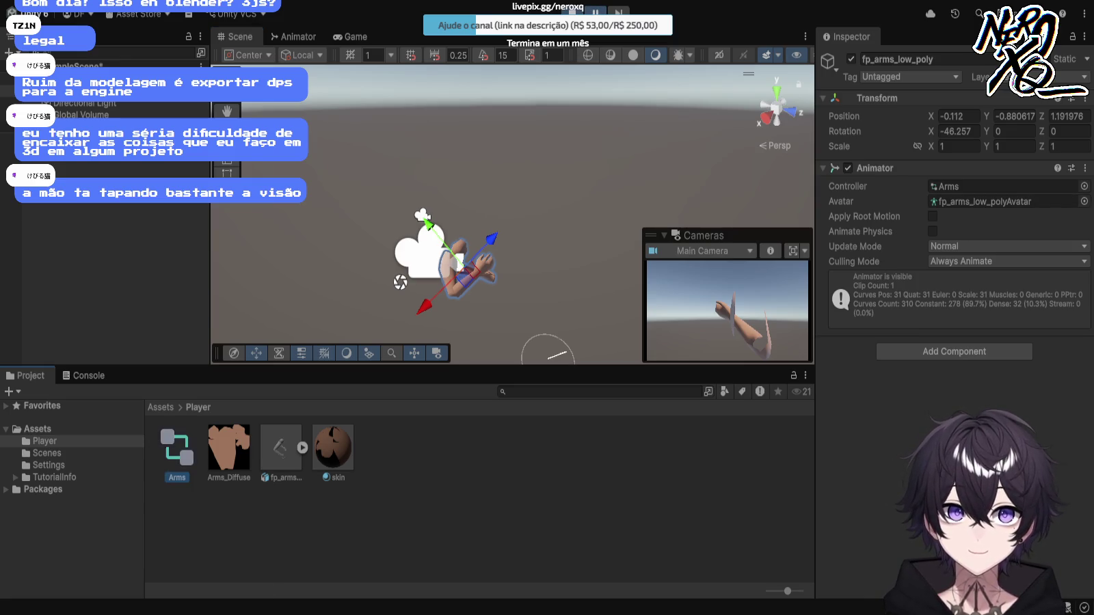
pyautogui.click(176, 448)
pyautogui.doubleClick(176, 448)
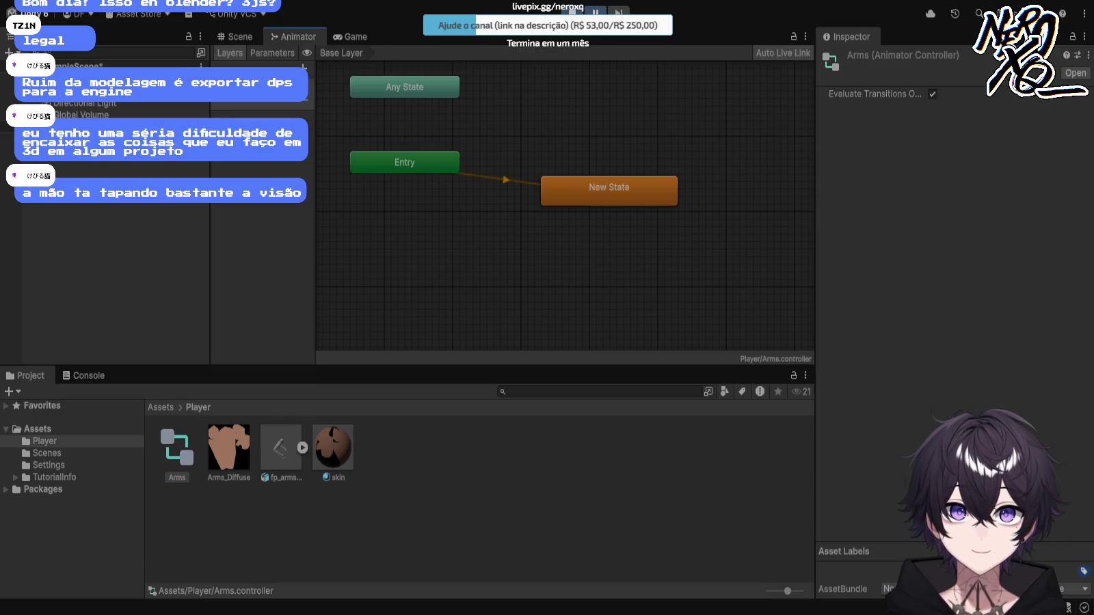
# Step: Locate the walk clip assigned to the New State node's Motion field
pyautogui.click(281, 448)
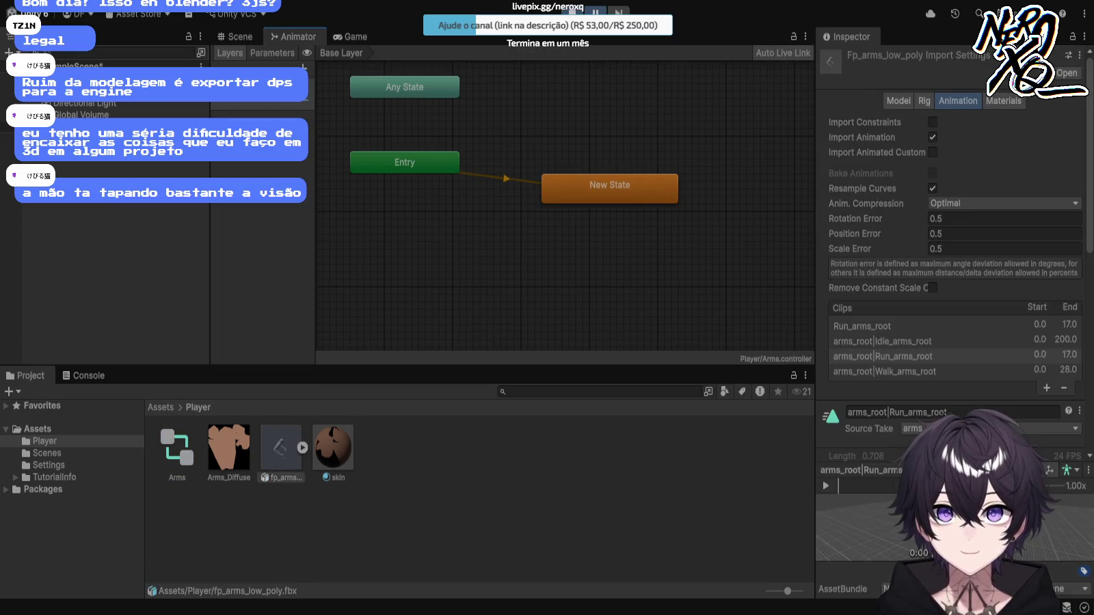
pyautogui.click(609, 188)
pyautogui.click(958, 96)
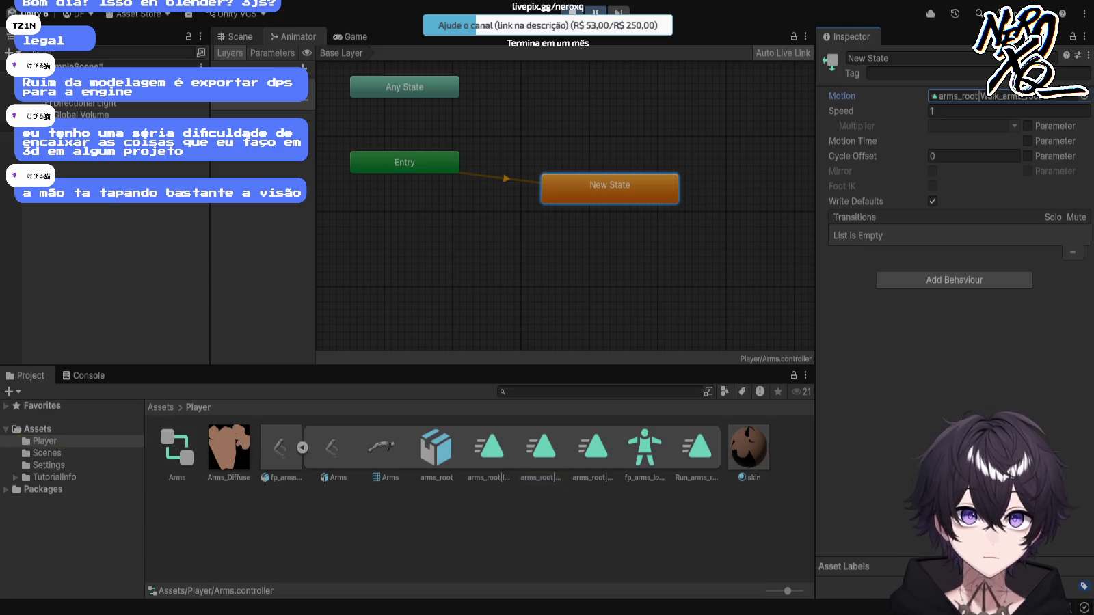
# Step: Orbit around the arms in the Scene, select the Main Camera and preview its view
pyautogui.click(235, 36)
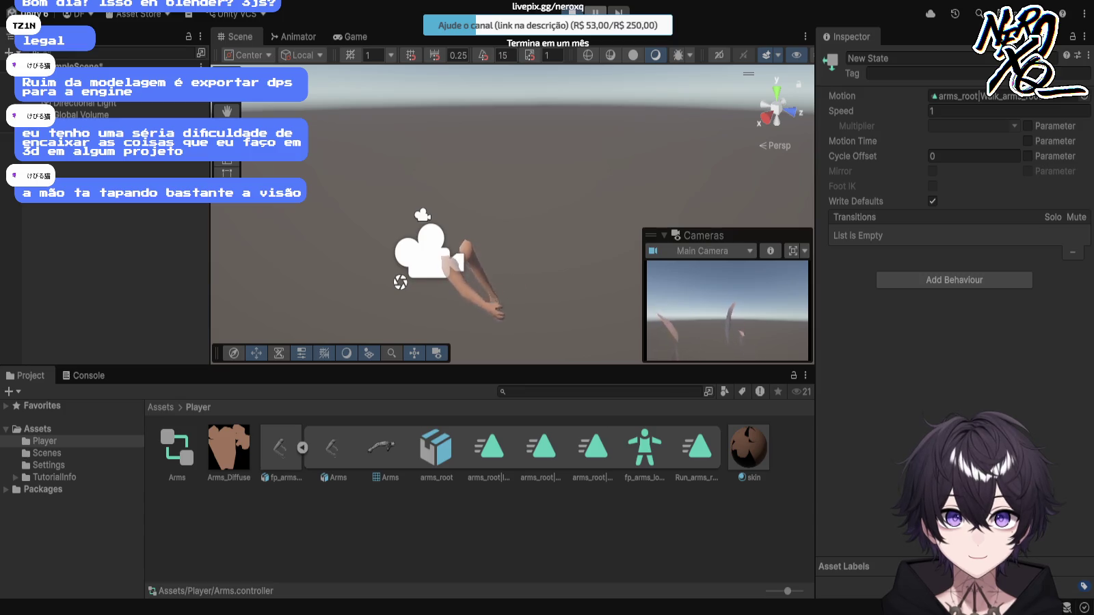
pyautogui.moveTo(513, 205)
pyautogui.mouseDown()
pyautogui.moveTo(506, 226)
pyautogui.moveTo(534, 222)
pyautogui.moveTo(527, 236)
pyautogui.mouseUp()
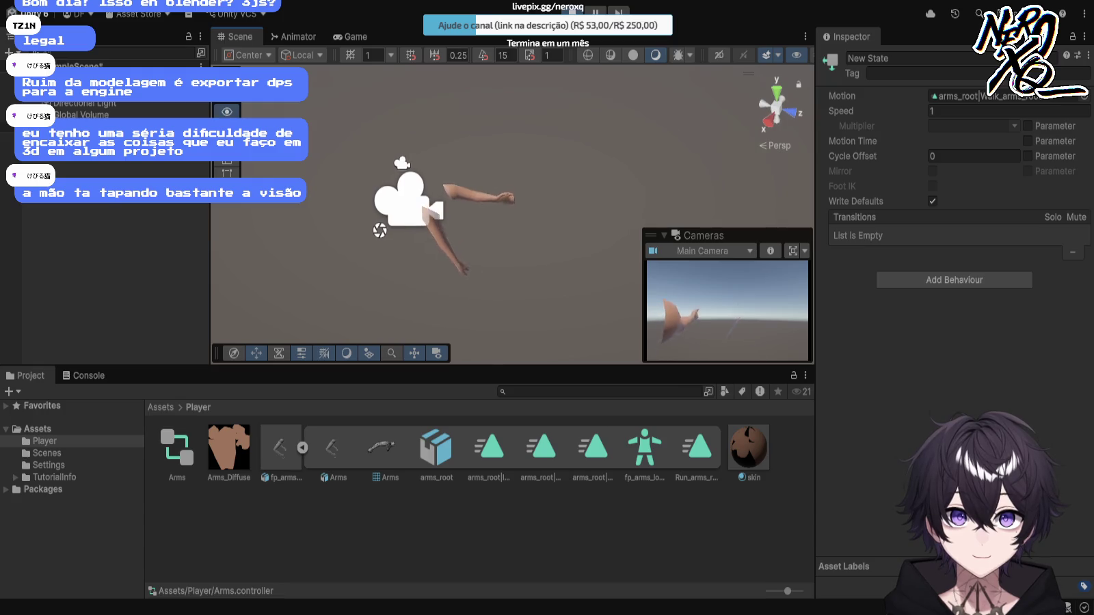
pyautogui.click(472, 219)
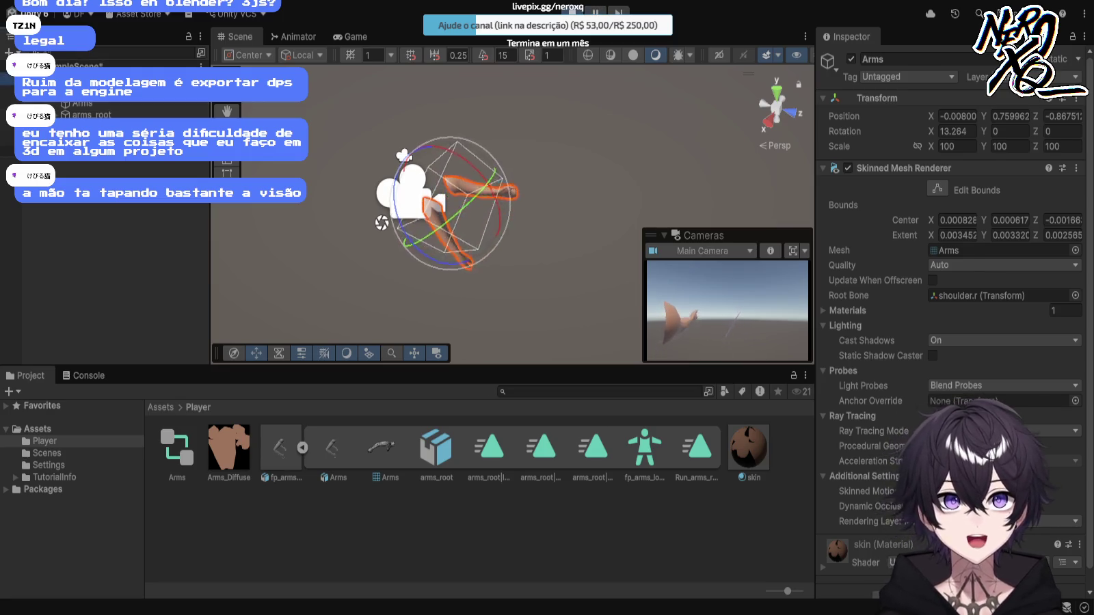
pyautogui.click(405, 155)
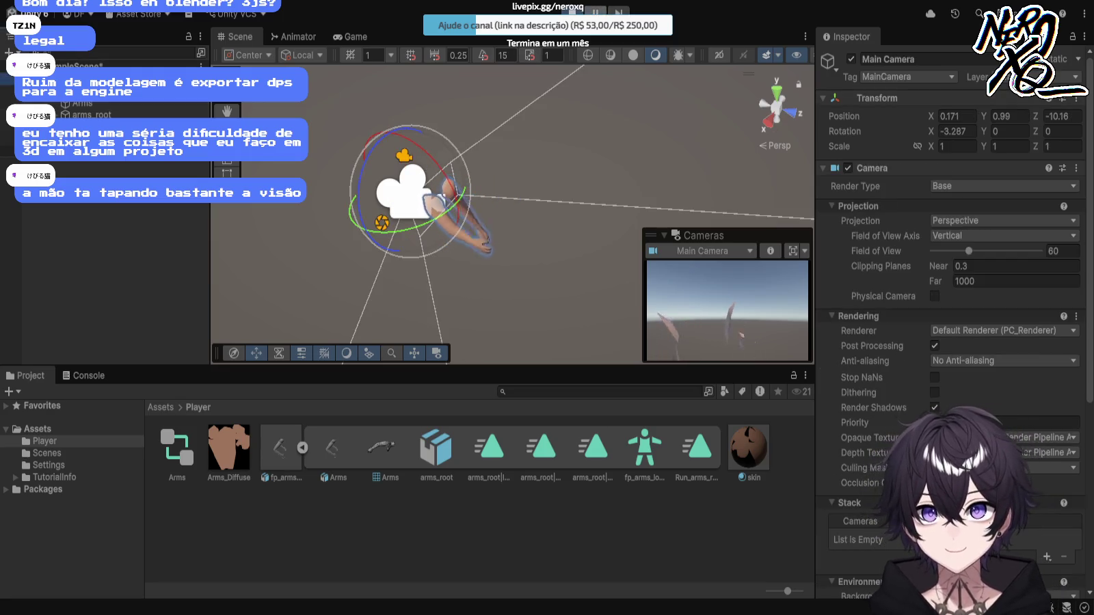
pyautogui.click(351, 36)
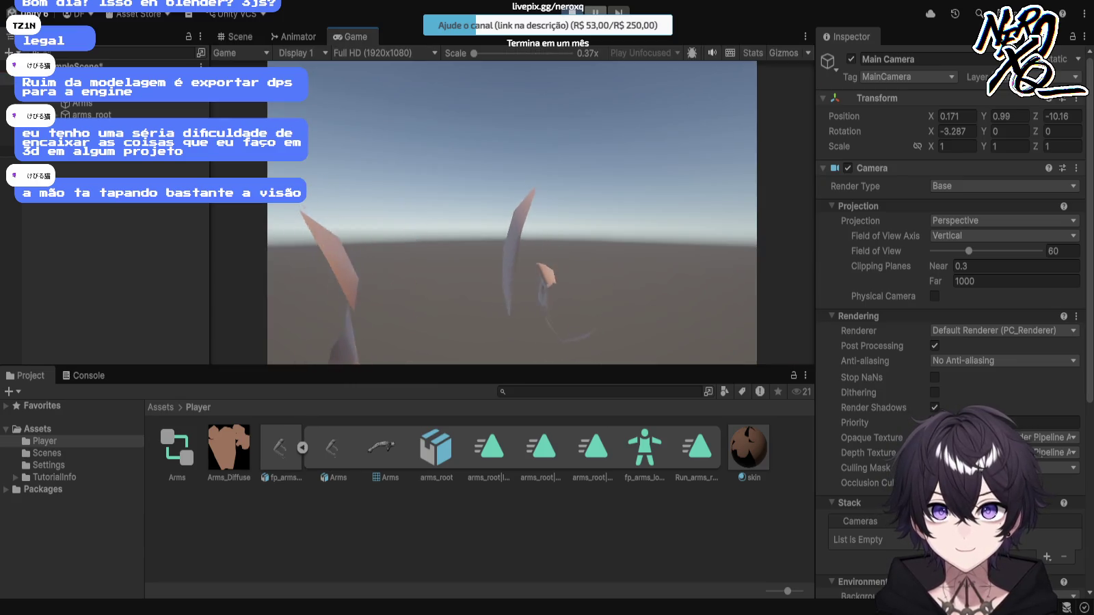
# Step: Tilt the Main Camera down about 15 degrees and select fp_arms_low_poly with the Move tool
pyautogui.hotkey('ctrl', '1')
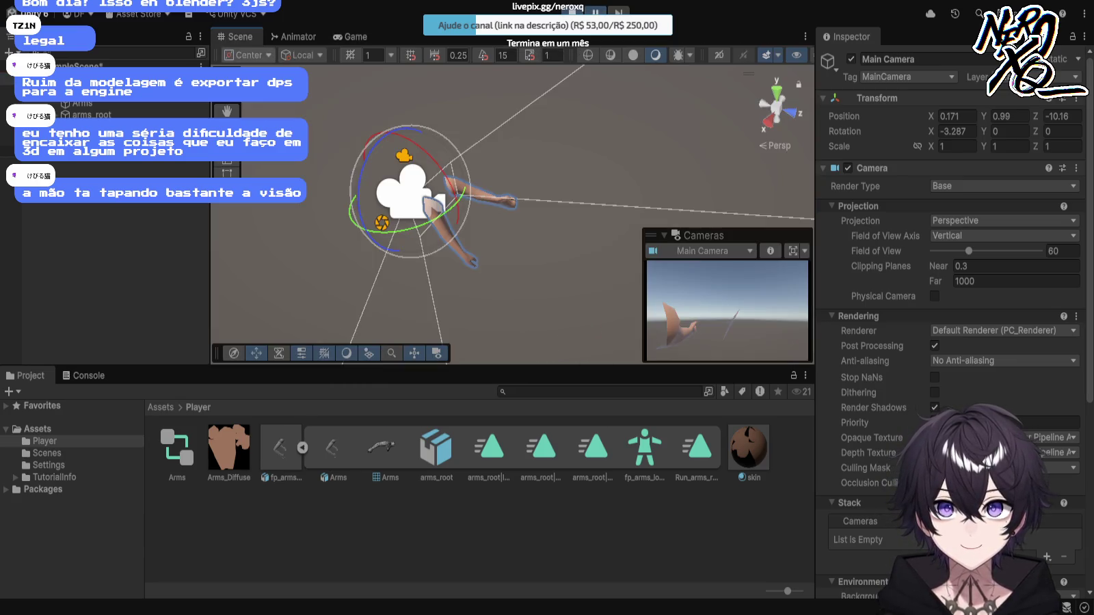
pyautogui.moveTo(438, 154)
pyautogui.mouseDown()
pyautogui.moveTo(451, 175)
pyautogui.moveTo(441, 152)
pyautogui.moveTo(402, 169)
pyautogui.moveTo(404, 155)
pyautogui.mouseUp()
pyautogui.click(533, 284)
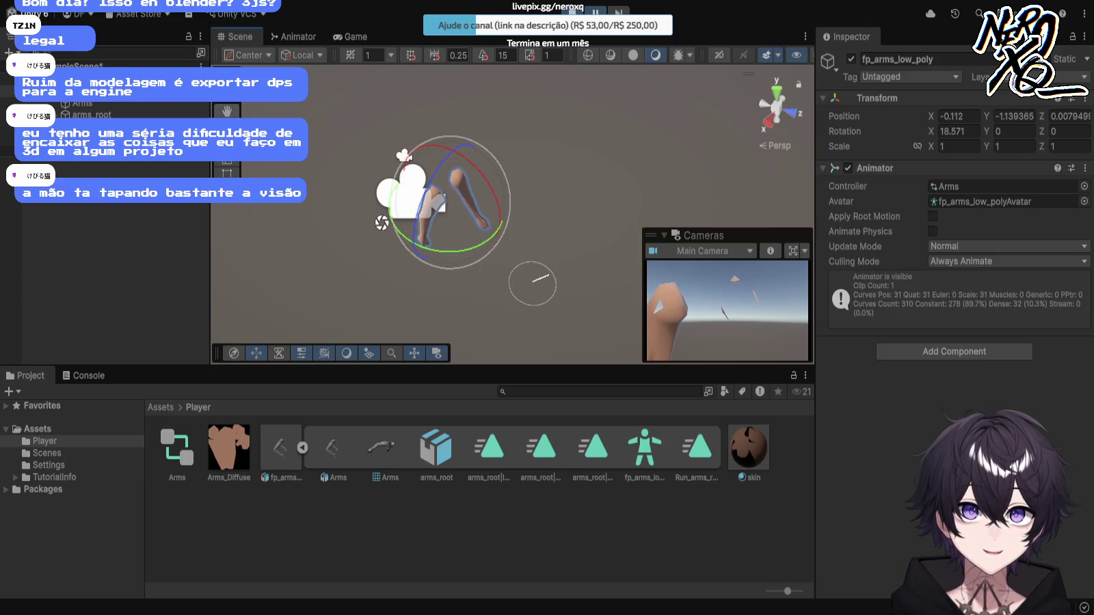
pyautogui.press('w')
pyautogui.click(533, 284)
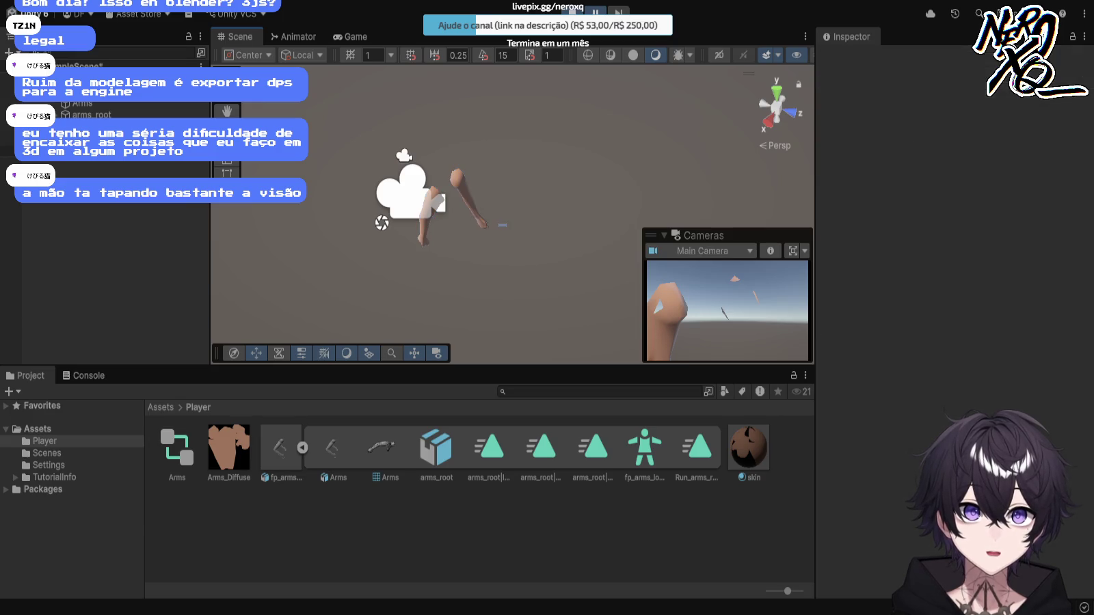
pyautogui.click(82, 102)
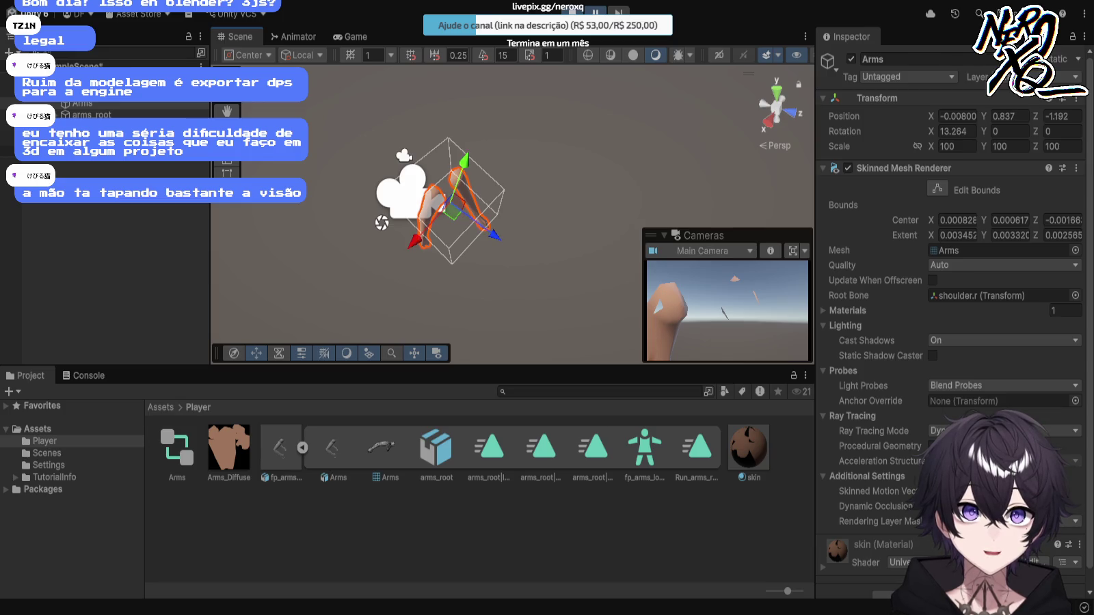
pyautogui.press('Left')
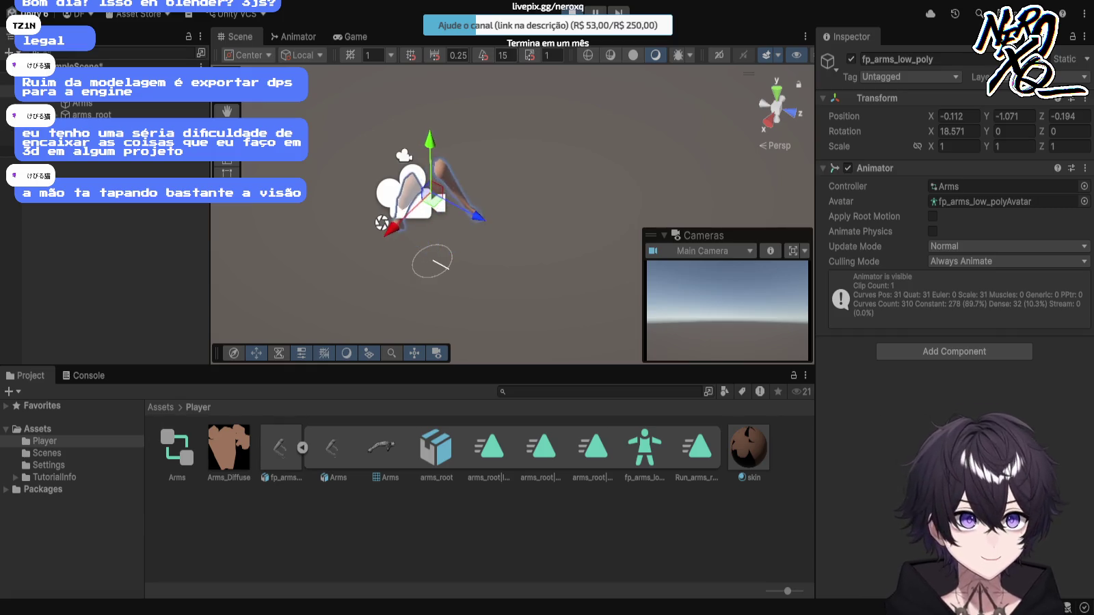
pyautogui.click(294, 36)
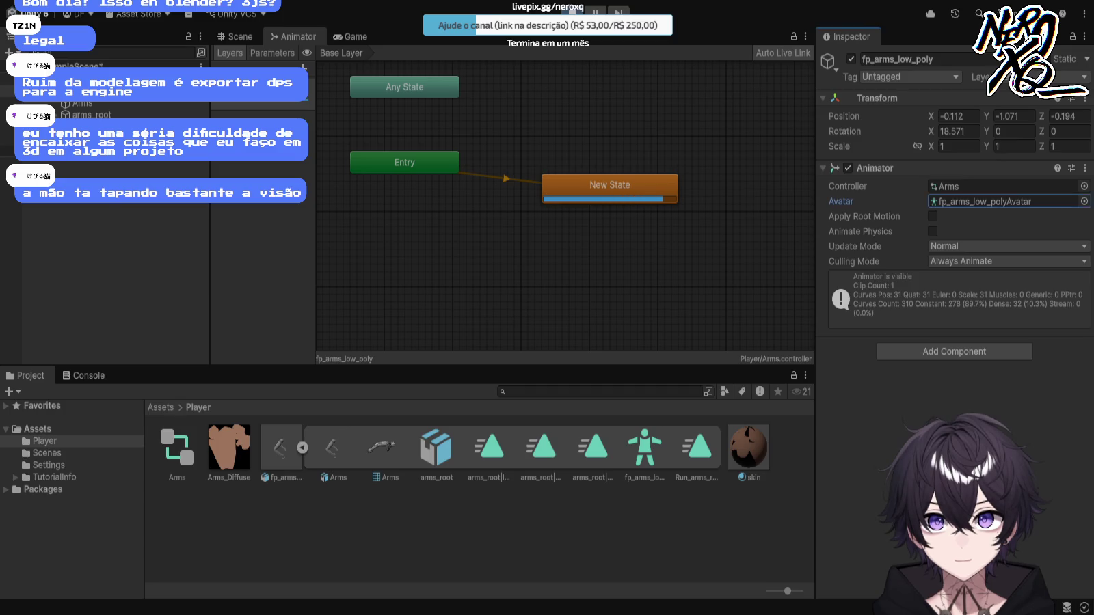
# Step: Set New State's Motion to Run_arms_root and frame the Main Camera in the Scene view
pyautogui.click(610, 184)
pyautogui.click(984, 96)
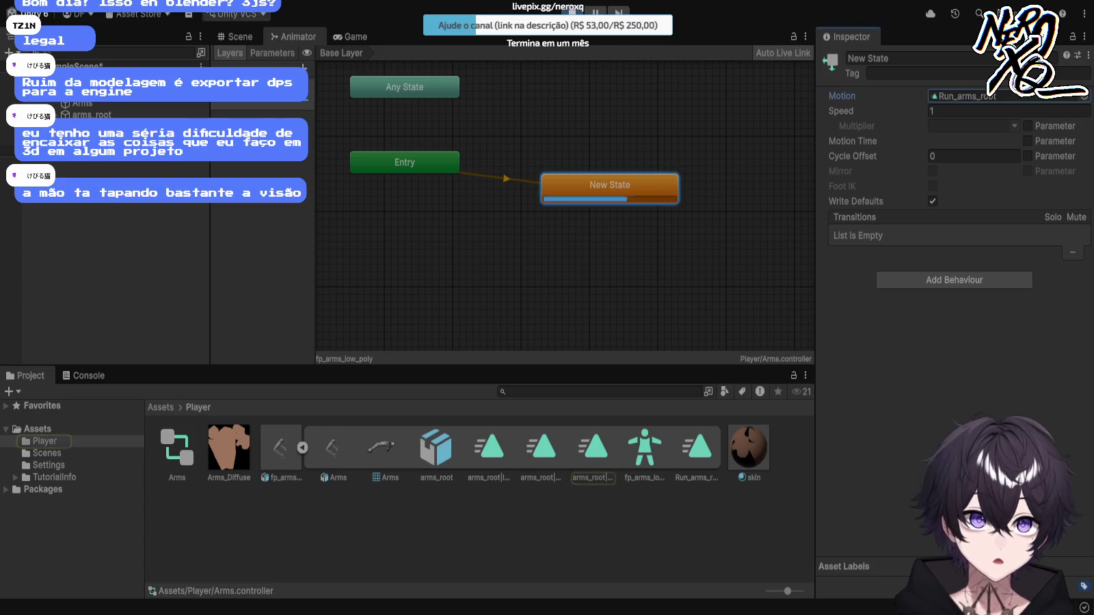
pyautogui.click(232, 36)
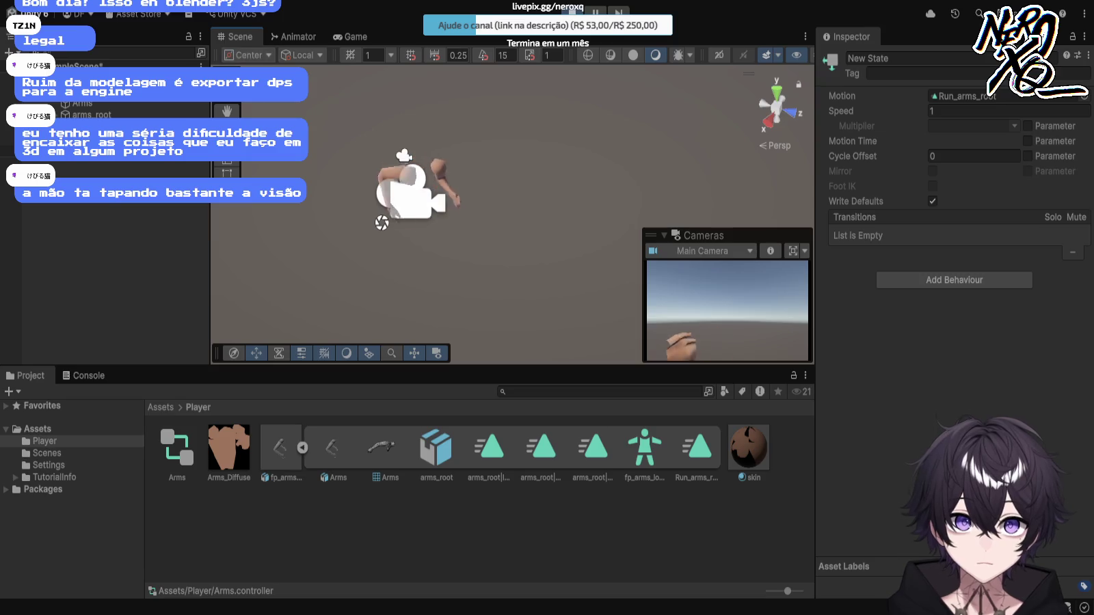
pyautogui.click(382, 223)
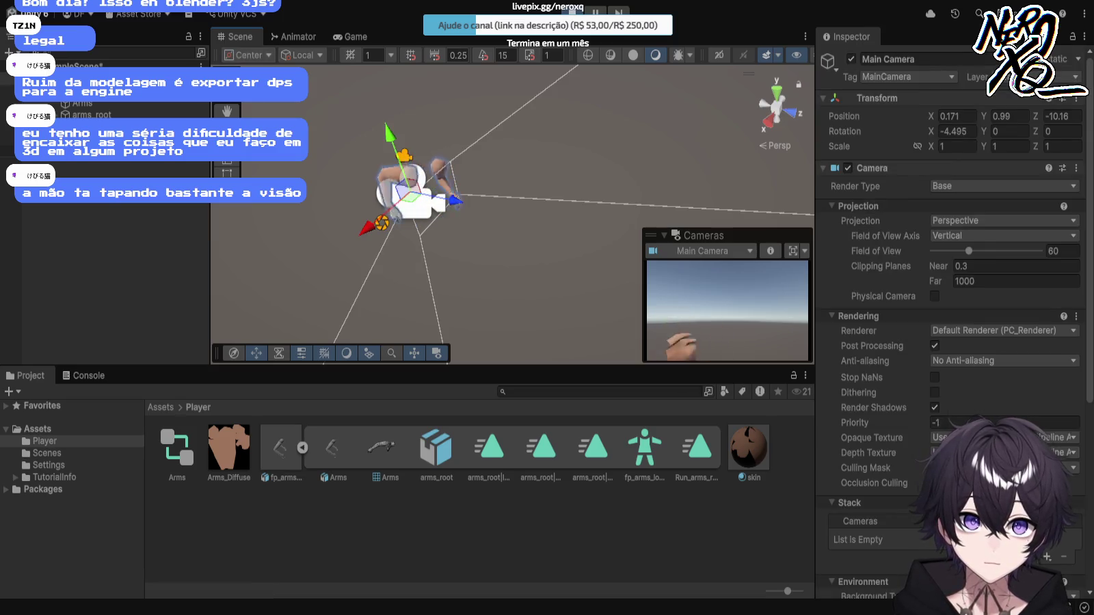
pyautogui.hotkey('alt', 'shift', 'f')
pyautogui.press('f')
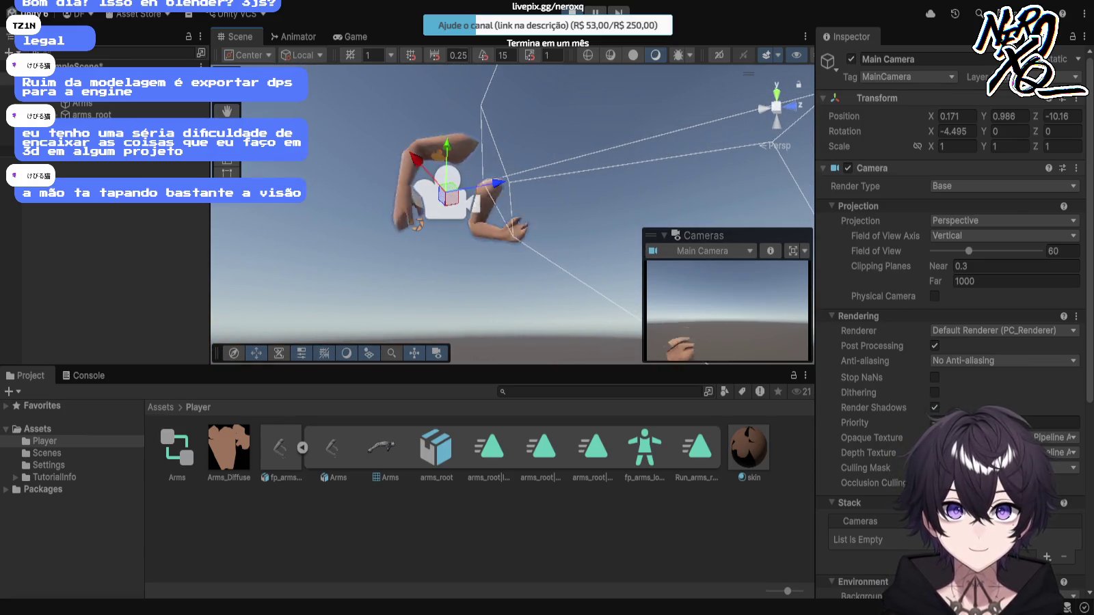
# Step: Rotate the fp_arms_low_poly arms about X to roughly -50 degrees
pyautogui.press('e')
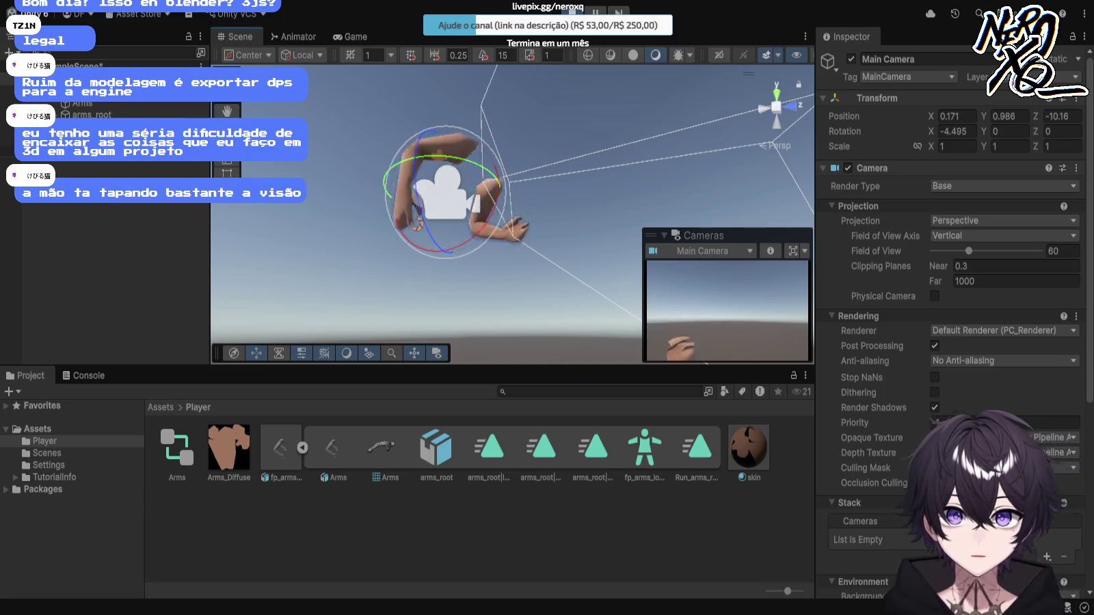
pyautogui.click(82, 103)
pyautogui.click(41, 80)
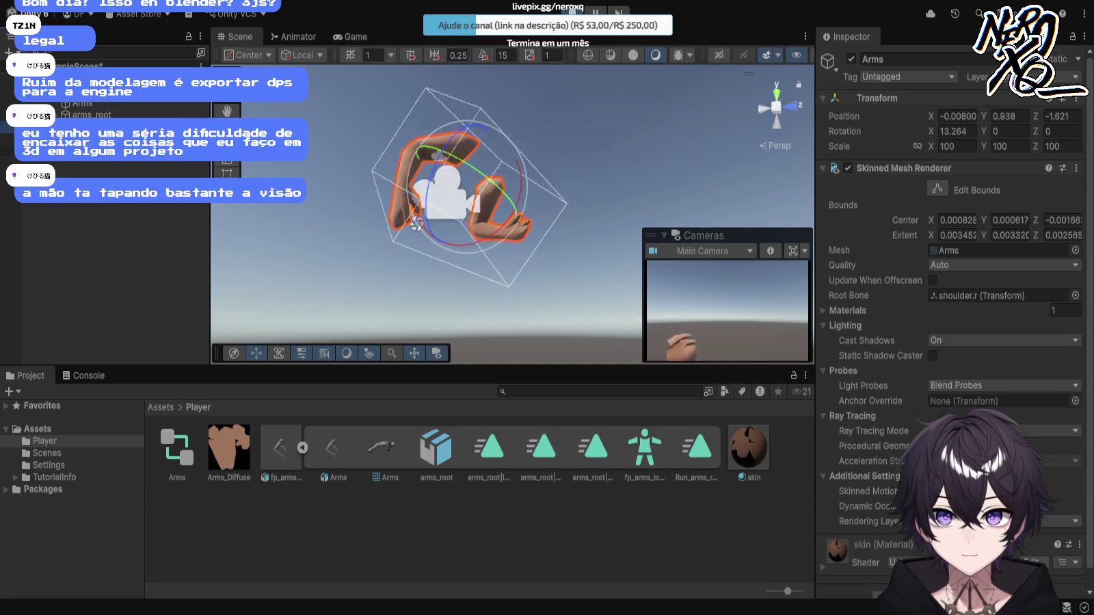
pyautogui.click(41, 92)
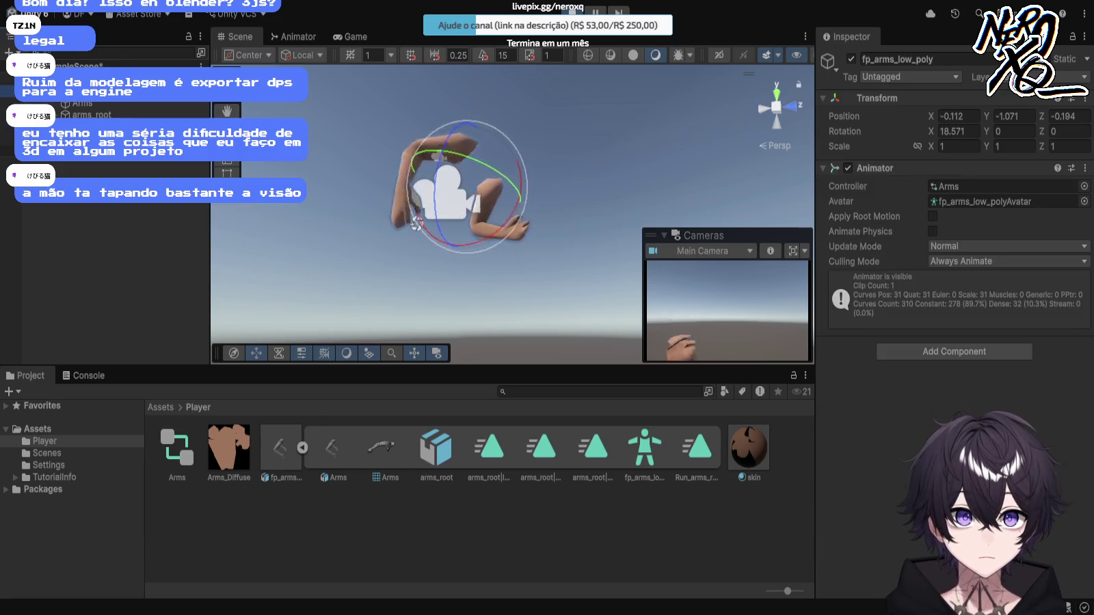
pyautogui.moveTo(417, 223)
pyautogui.mouseDown()
pyautogui.moveTo(422, 164)
pyautogui.moveTo(439, 153)
pyautogui.mouseUp()
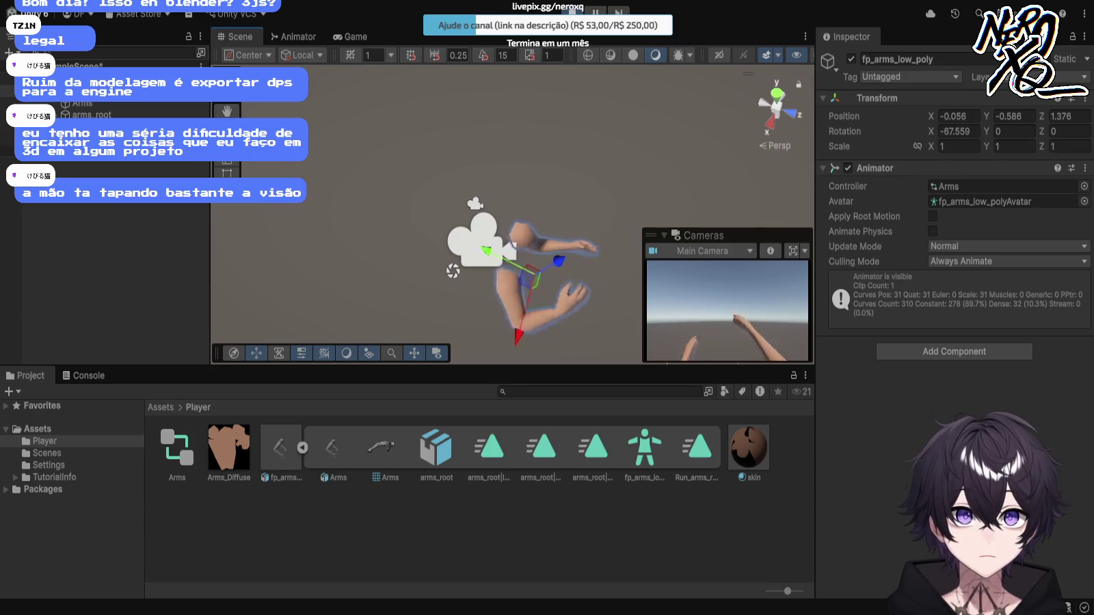
# Step: Preview the camera view, run the game, and watch New State play in the Animator
pyautogui.hotkey('ctrl', '2')
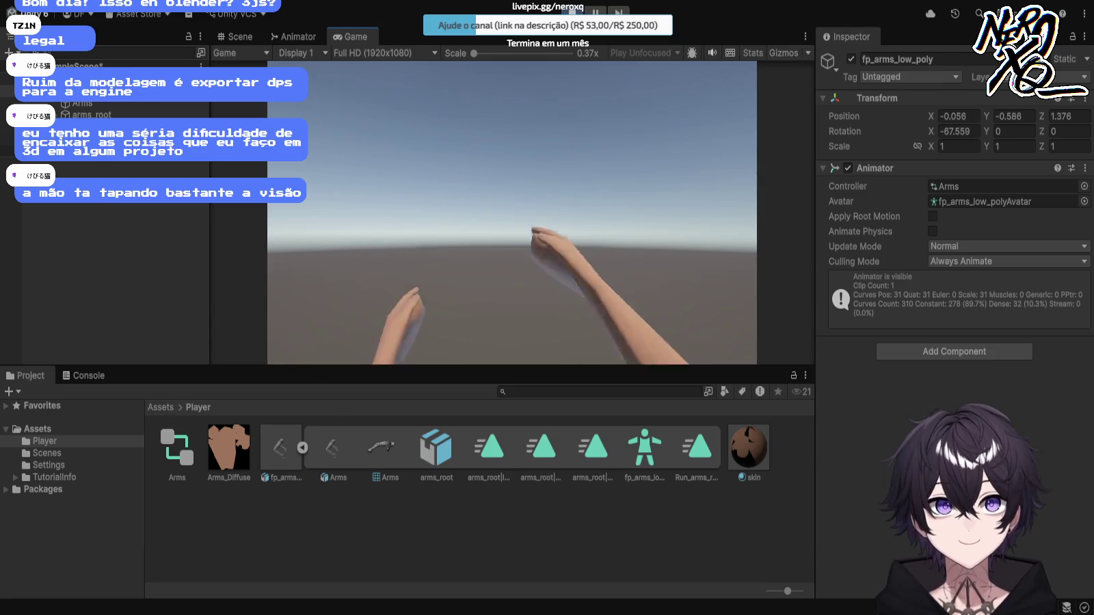
pyautogui.hotkey('ctrl', 'p')
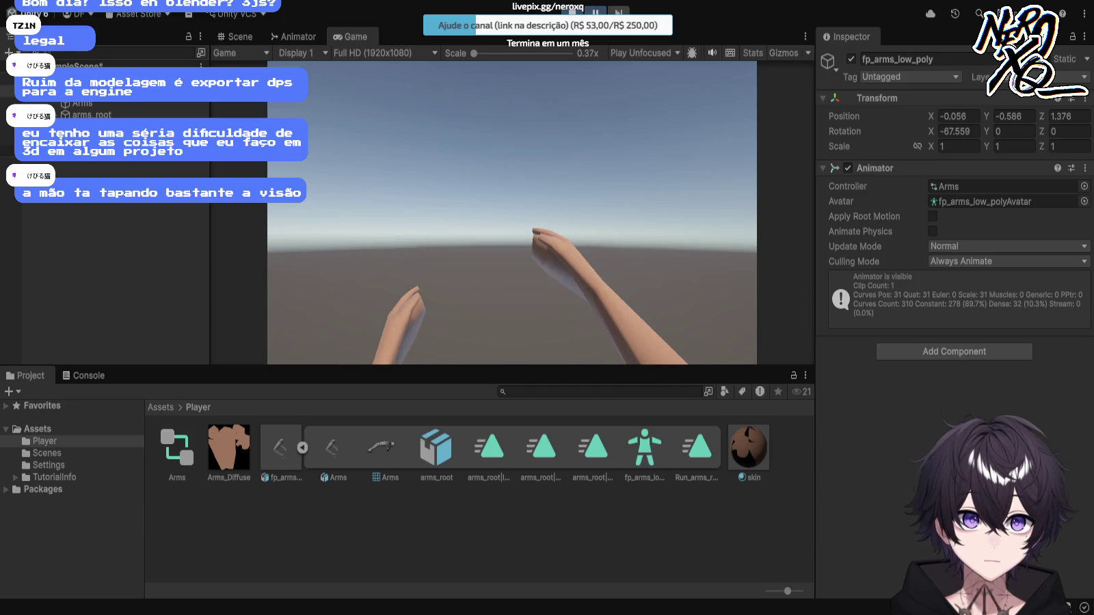
pyautogui.click(293, 36)
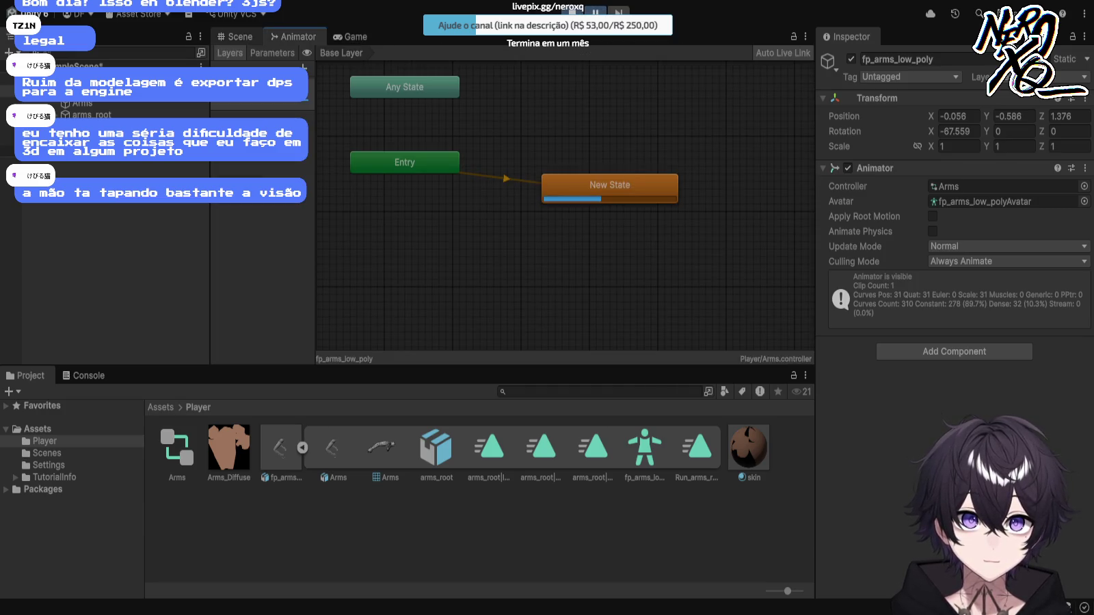
# Step: Move fp_arms_low_poly to about -0.007, -0.709, 1.34, checking the framing in the Game view
pyautogui.click(234, 36)
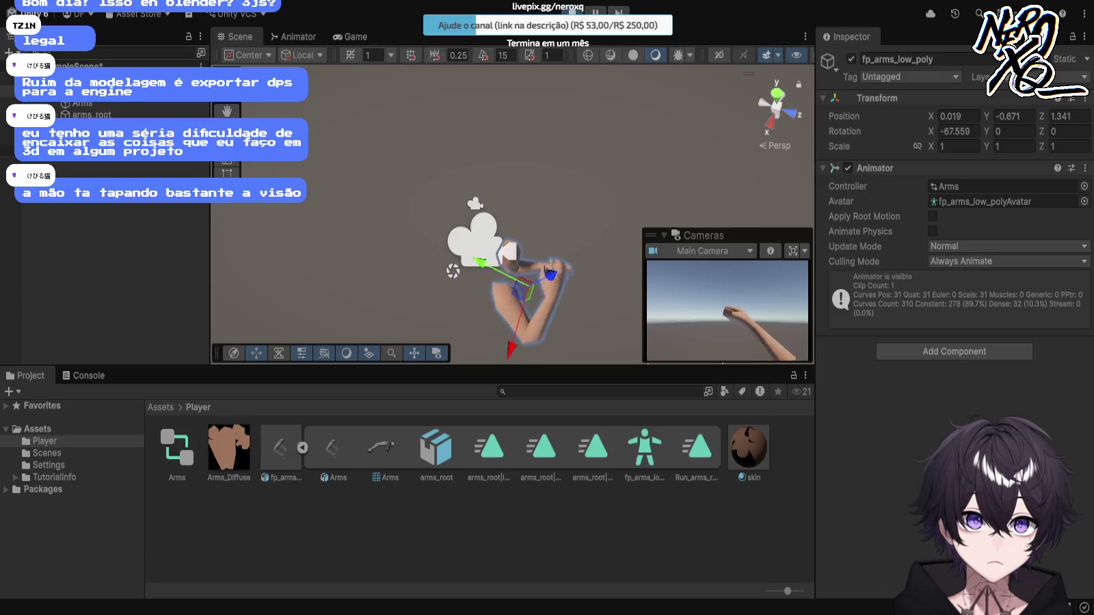
pyautogui.hotkey('ctrl', '2')
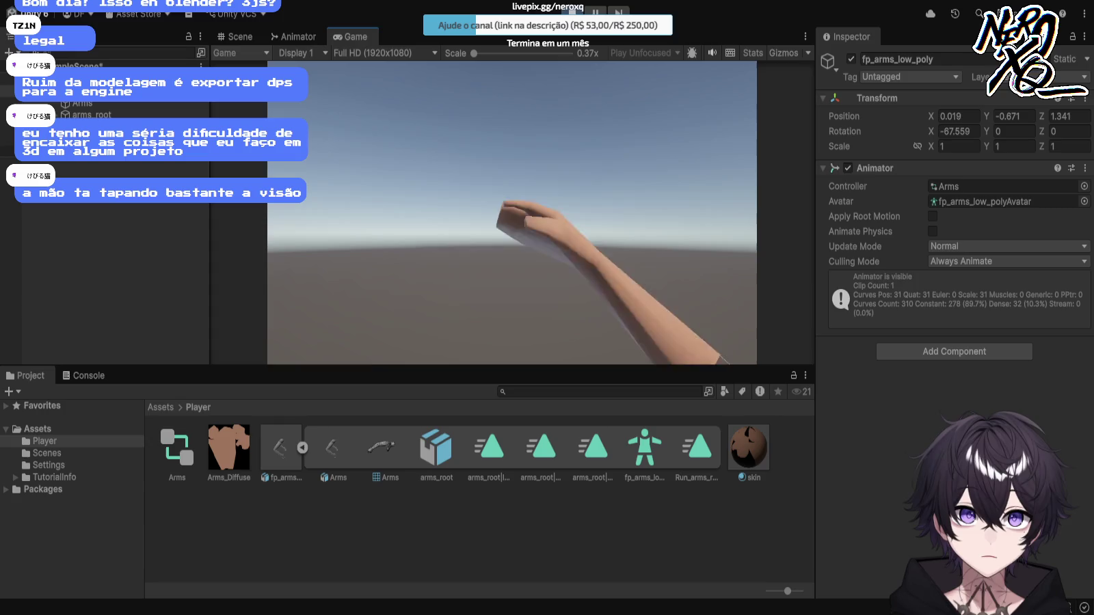
pyautogui.hotkey('ctrl', '1')
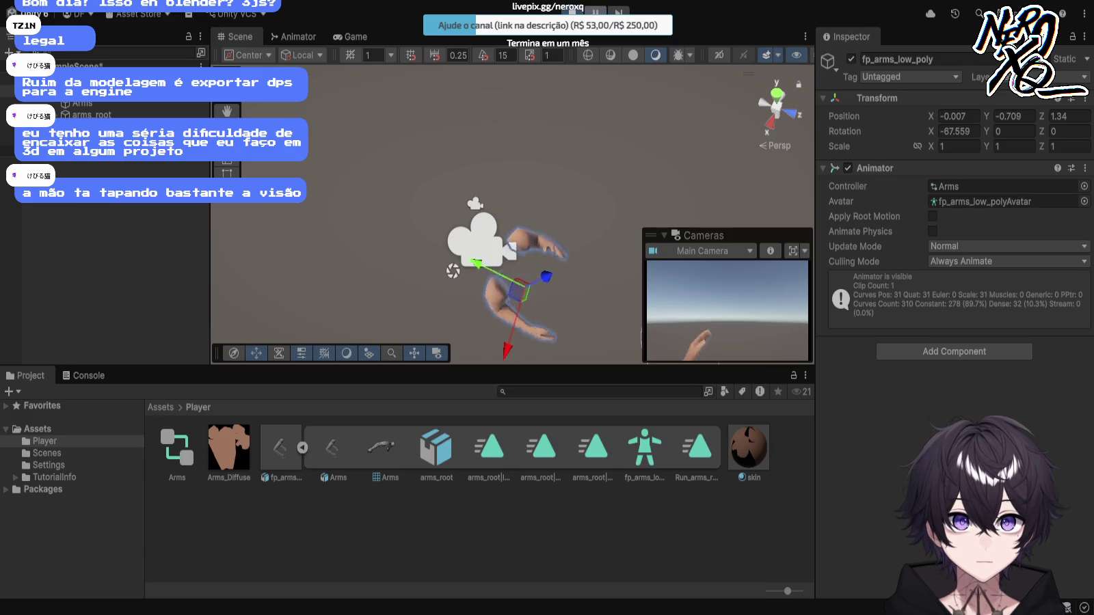
pyautogui.click(350, 36)
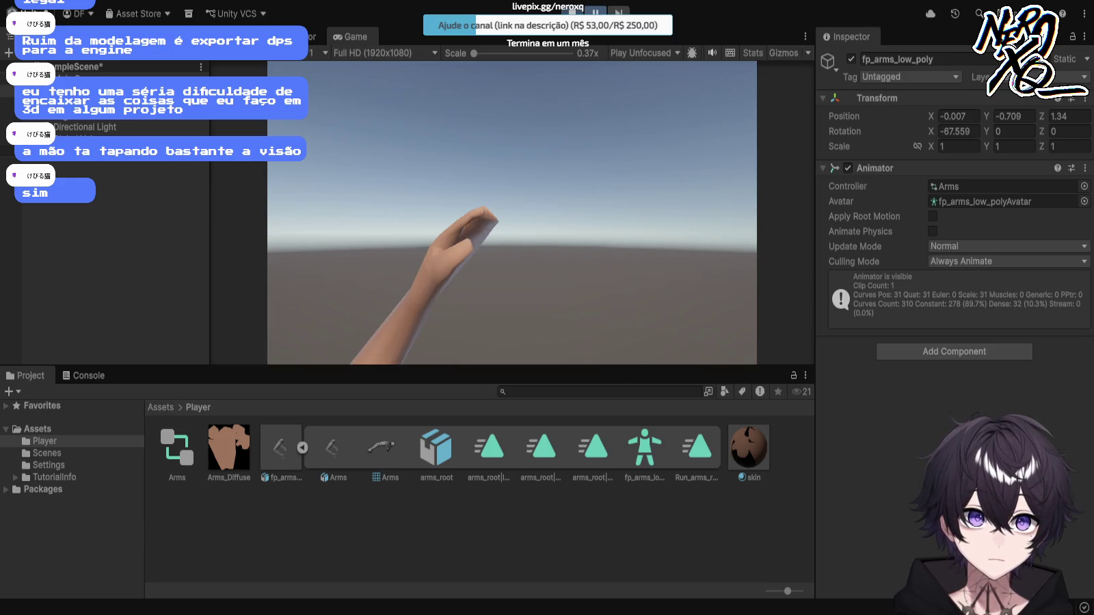
# Step: Switch back to the Arms controller's Animator graph while the game runs
pyautogui.click(311, 36)
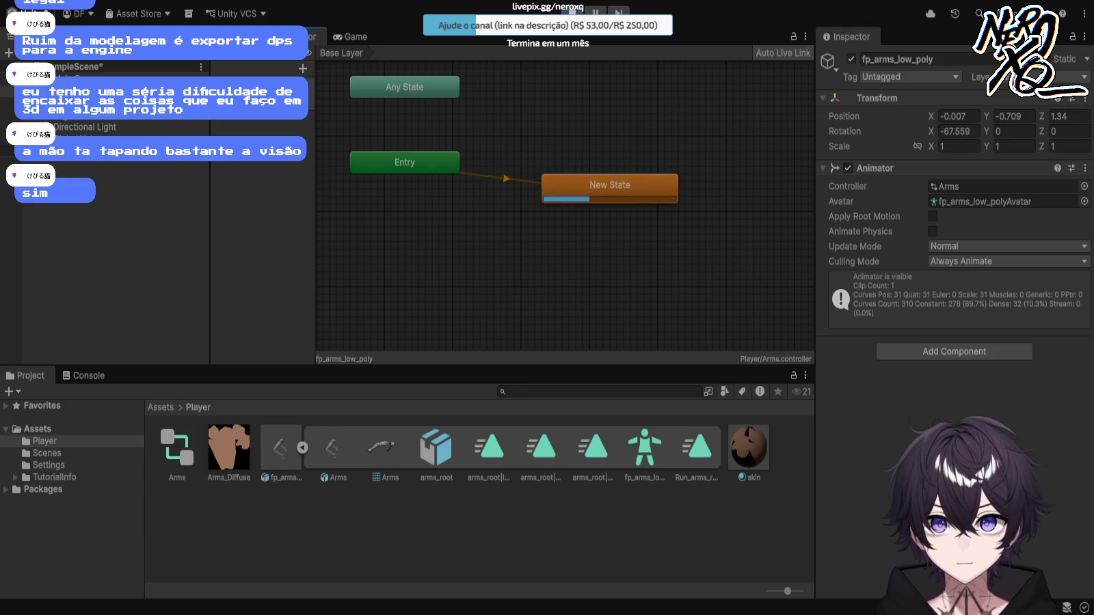
# Step: Give the arms' New State the Run_arms clip, preview the run animation in play mode, then stop
pyautogui.click(609, 184)
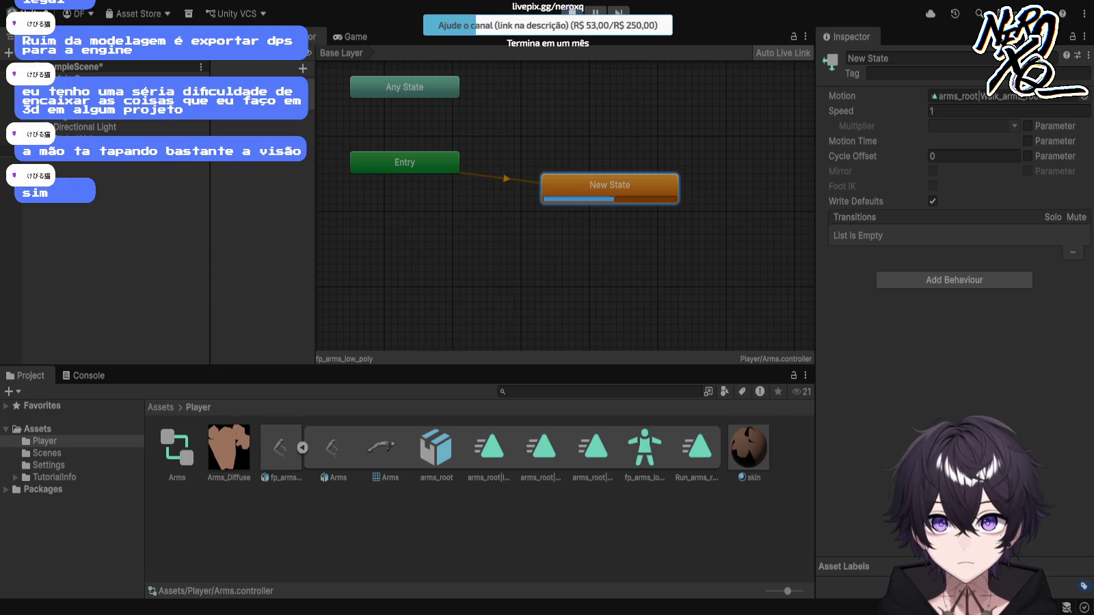
pyautogui.click(350, 36)
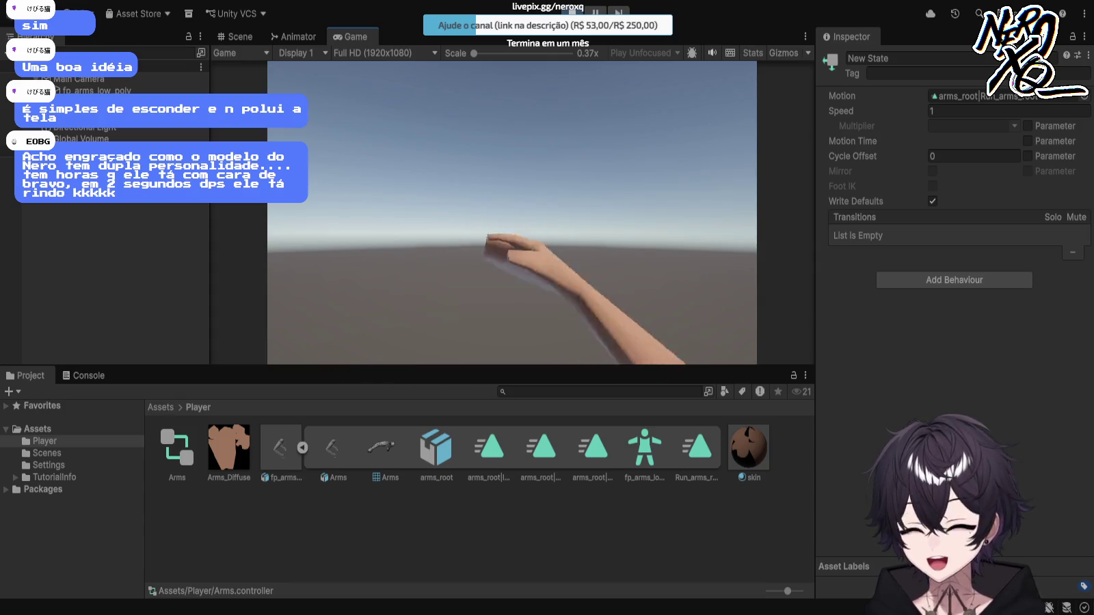
pyautogui.hotkey('ctrl', 'p')
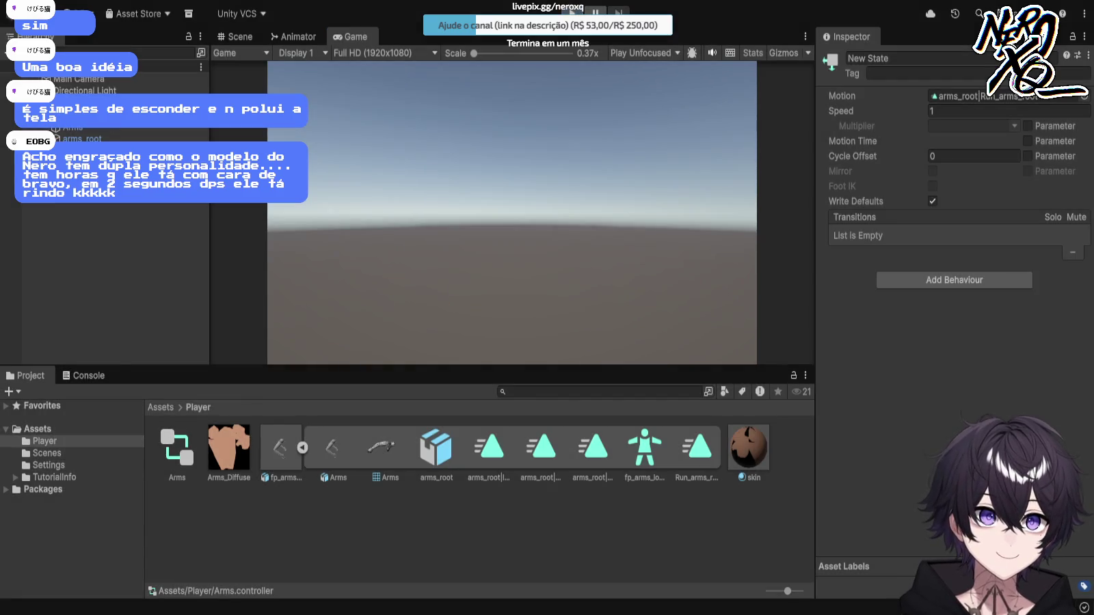
# Step: Create a new folder named Cenario in the top-level Assets folder
pyautogui.click(79, 79)
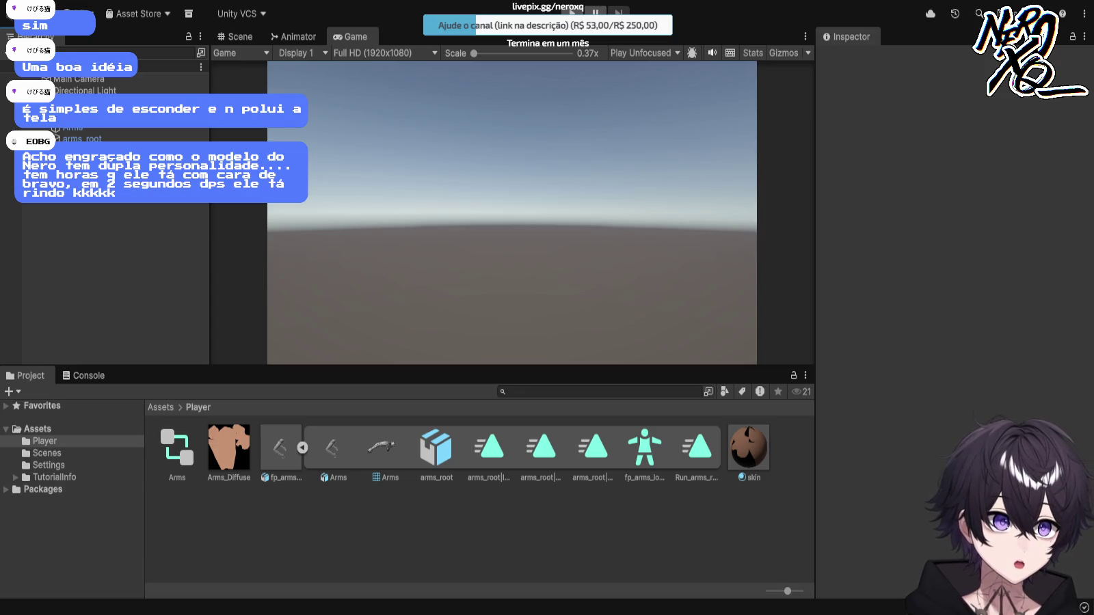
pyautogui.click(37, 429)
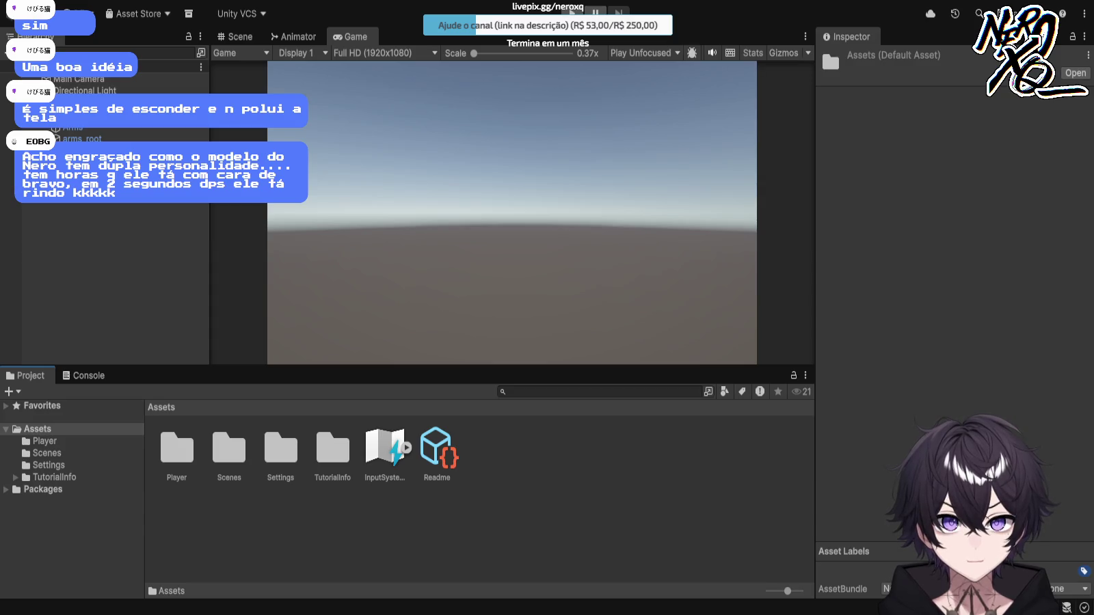
pyautogui.hotkey('ctrl', 'shift', 'n')
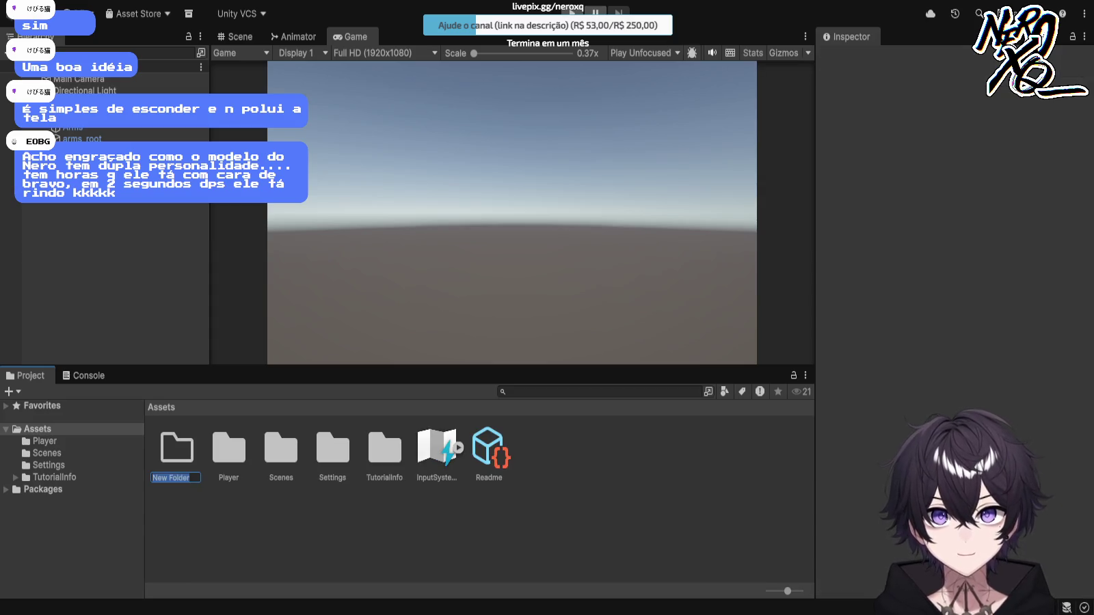
pyautogui.write('Cenario')
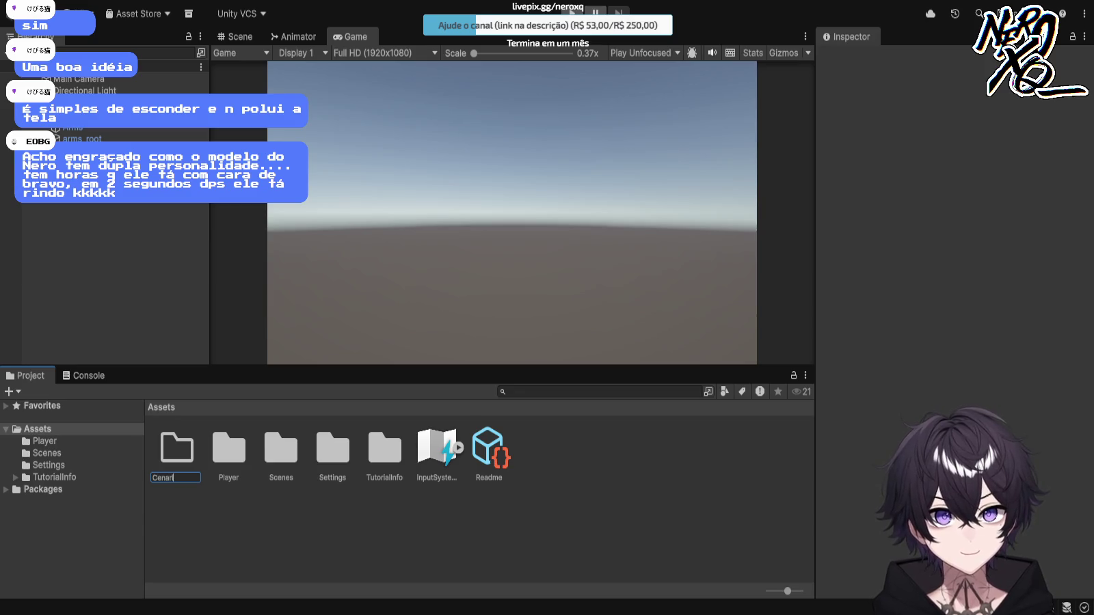
pyautogui.press('Return')
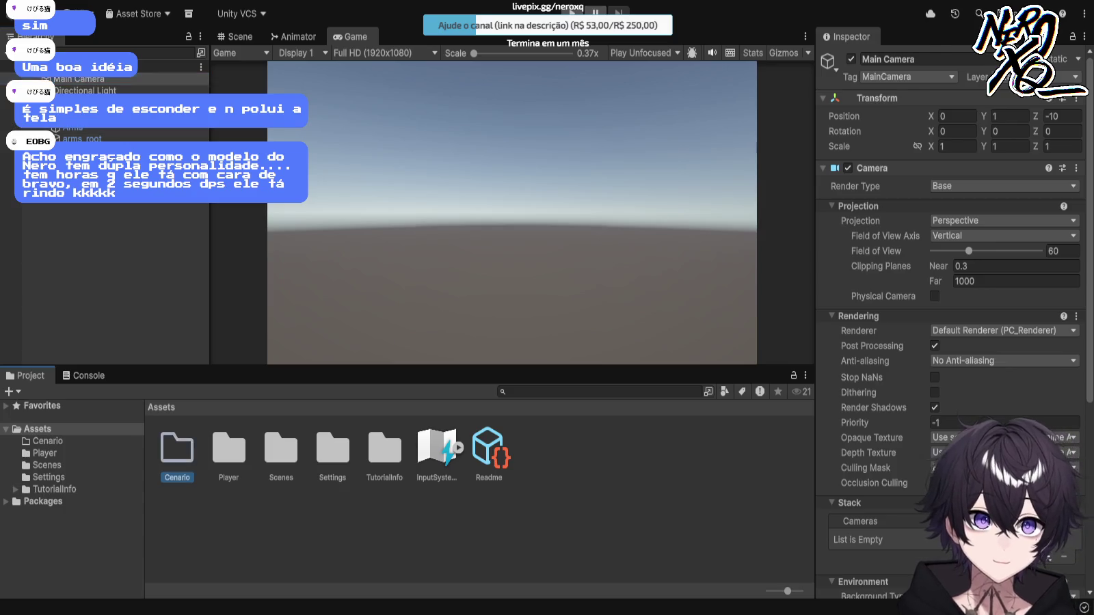
# Step: Open the Cenario folder and select the Abandoned School model asset
pyautogui.click(79, 80)
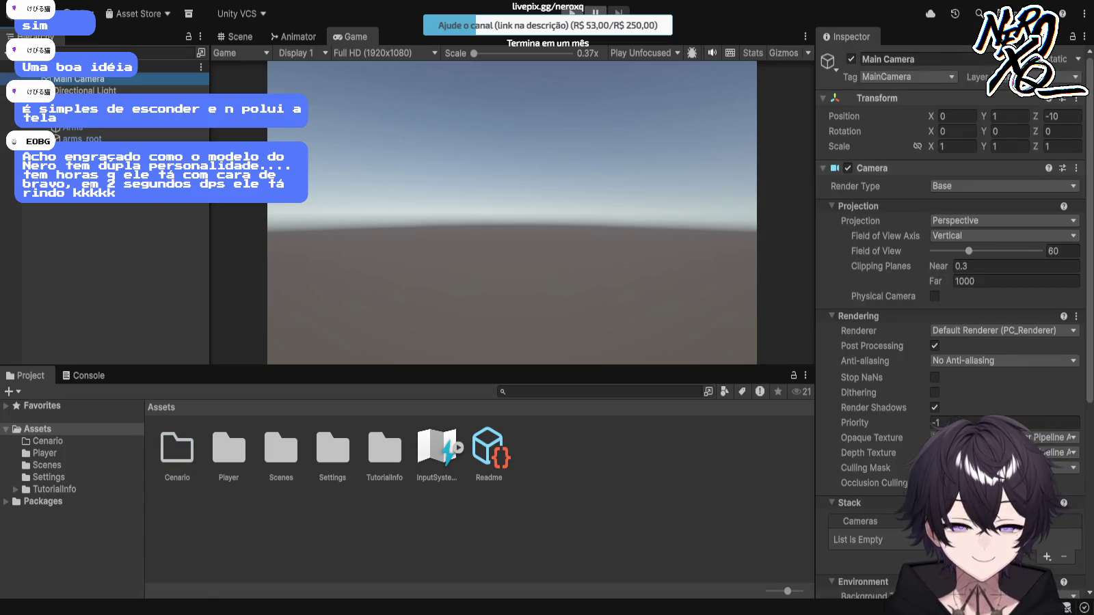
pyautogui.doubleClick(177, 450)
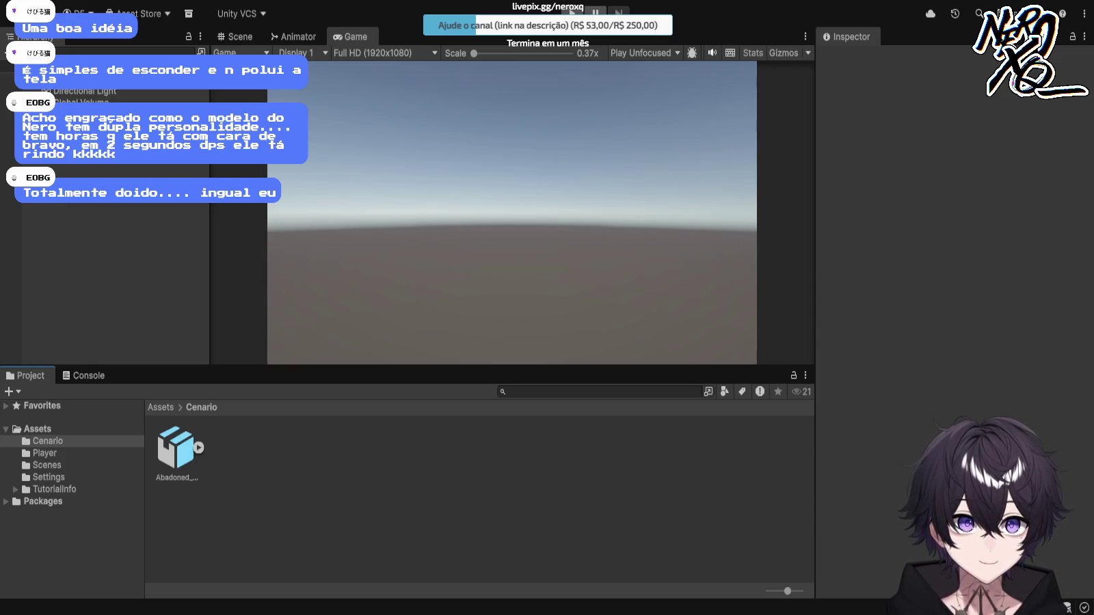
pyautogui.click(176, 452)
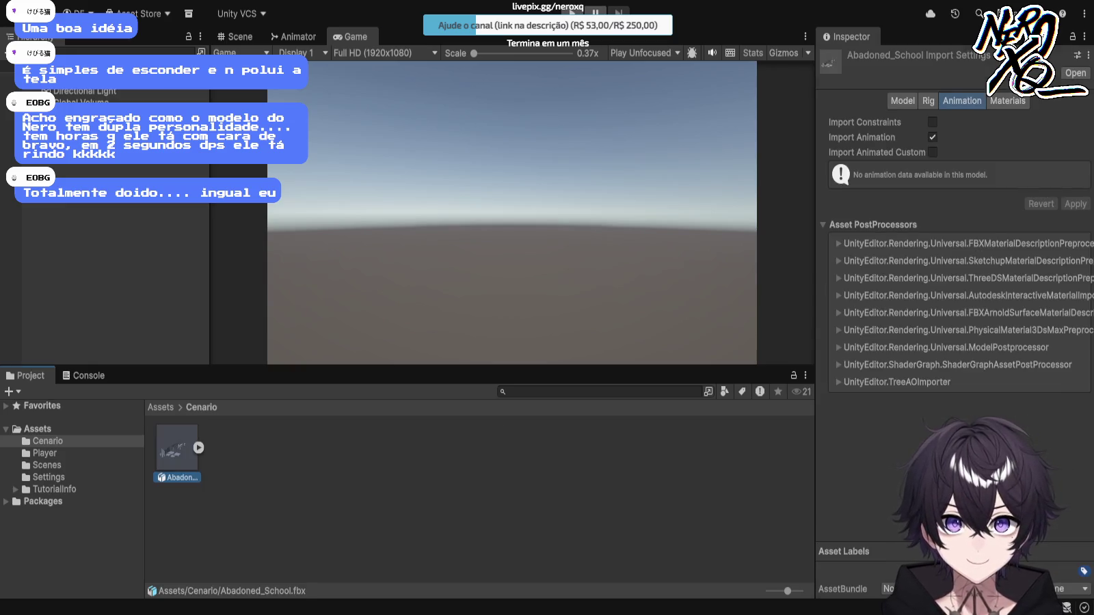
# Step: Drop the Abadoned_School model into the scene and orbit to a lower side view
pyautogui.hotkey('ctrl', '1')
pyautogui.moveTo(176, 448)
pyautogui.mouseDown()
pyautogui.moveTo(383, 171)
pyautogui.moveTo(493, 198)
pyautogui.mouseUp()
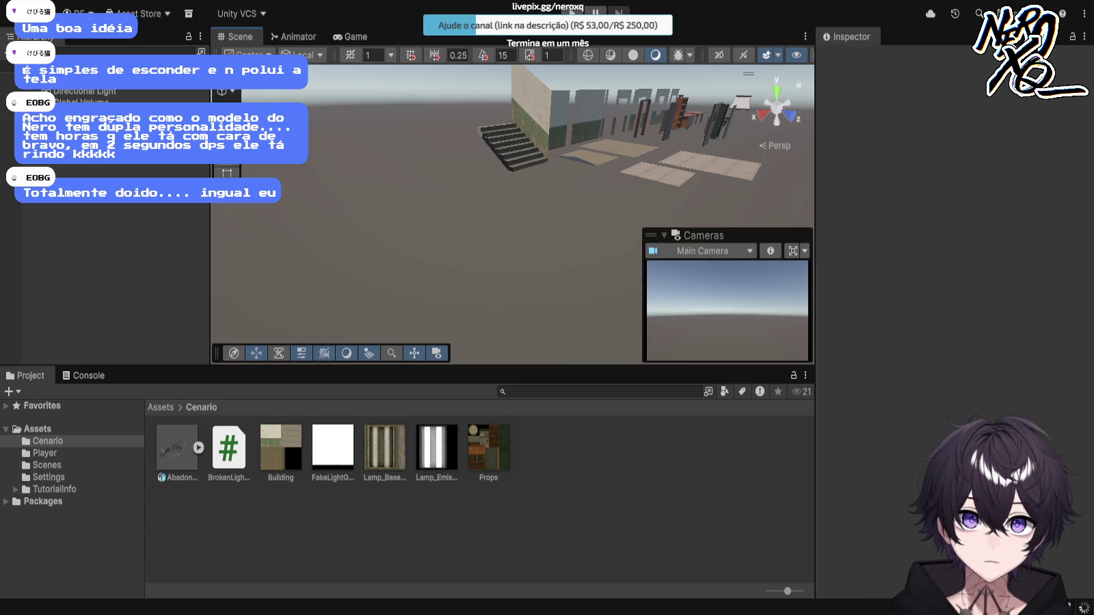
pyautogui.moveTo(513, 205); pyautogui.dragTo(445, 205)
pyautogui.moveTo(578, 75); pyautogui.dragTo(562, 73)
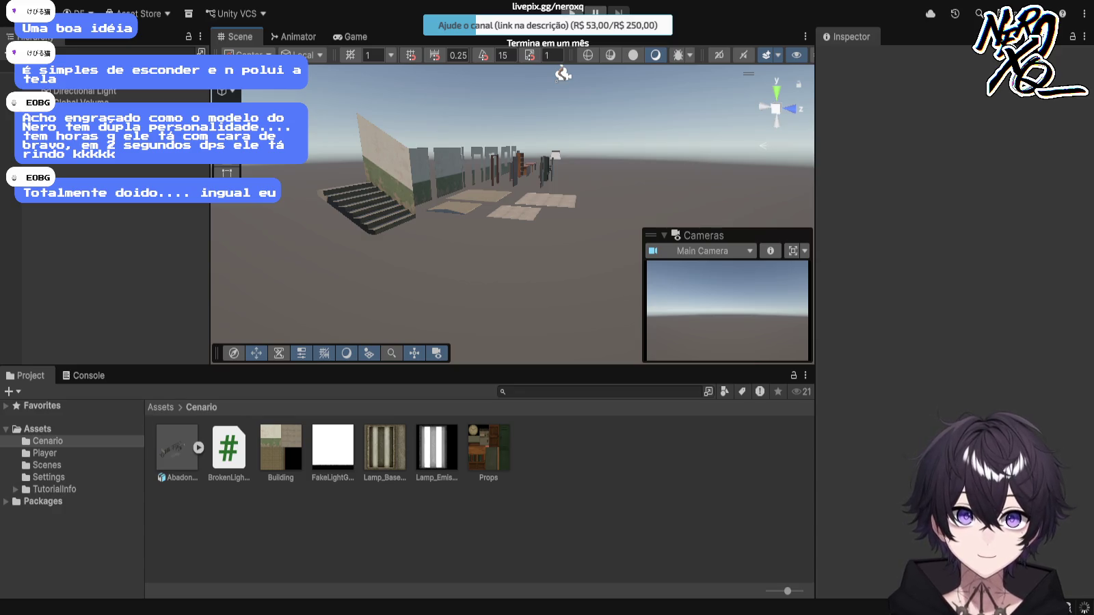
# Step: Extract the Abadoned_School model's embedded materials from its Materials import settings
pyautogui.press('e')
pyautogui.click(199, 447)
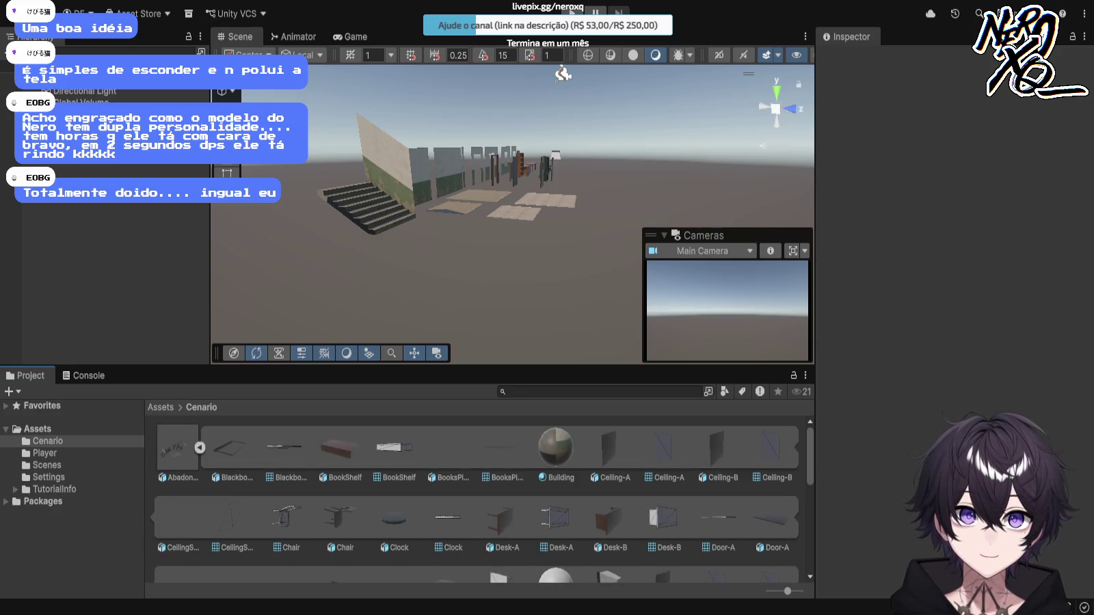
pyautogui.click(198, 448)
pyautogui.click(176, 448)
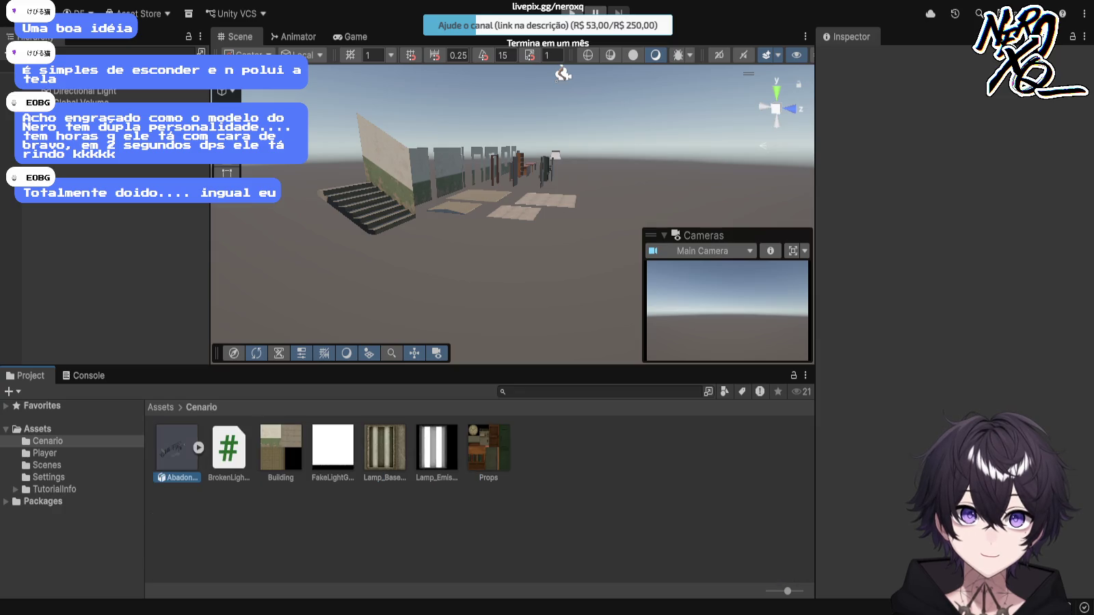
pyautogui.click(903, 101)
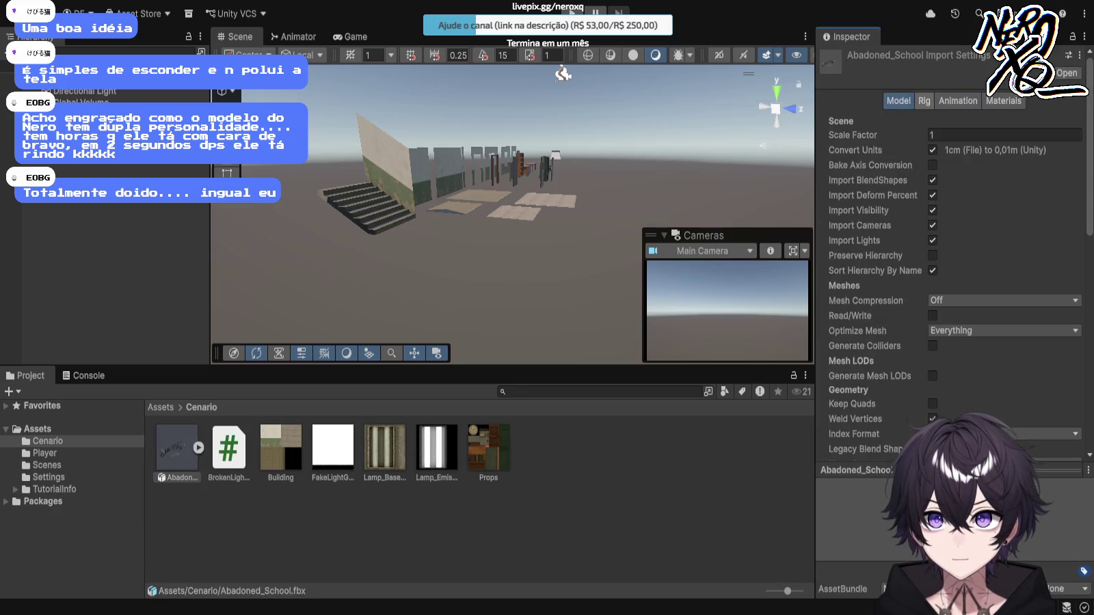
pyautogui.click(1004, 101)
pyautogui.click(1004, 168)
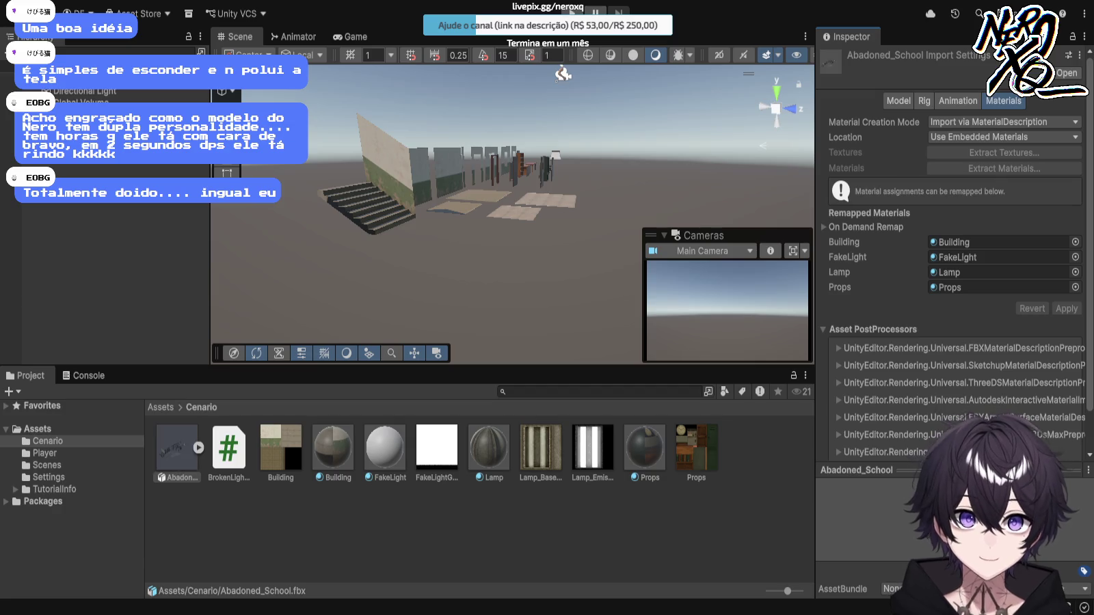
# Step: Check the Building, FakeLight, Lamp and Props remapping, then select the school model in the Scene
pyautogui.click(198, 448)
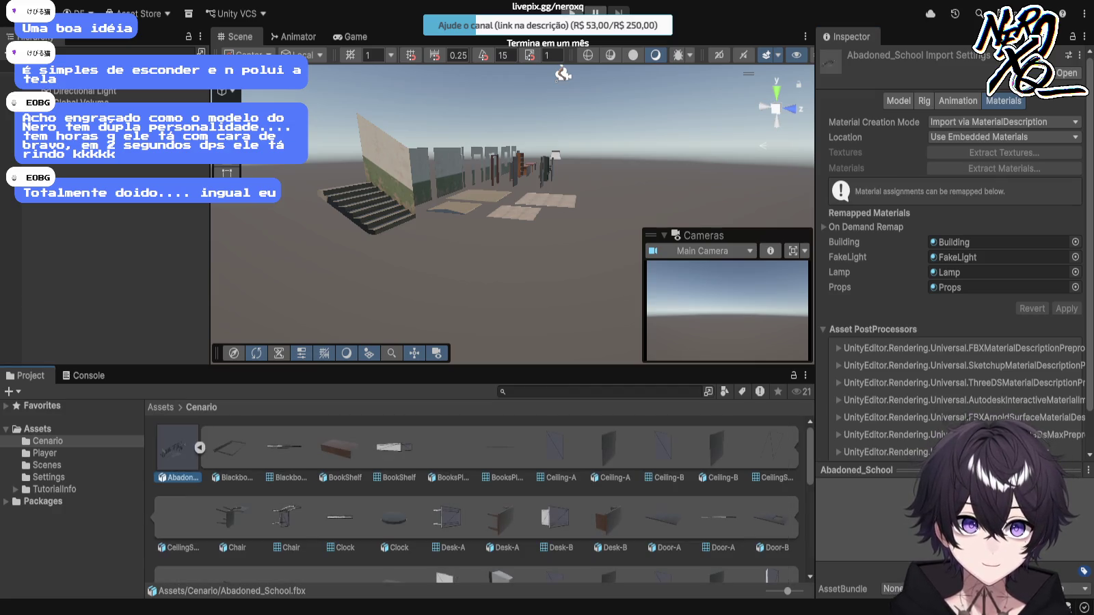
pyautogui.click(198, 448)
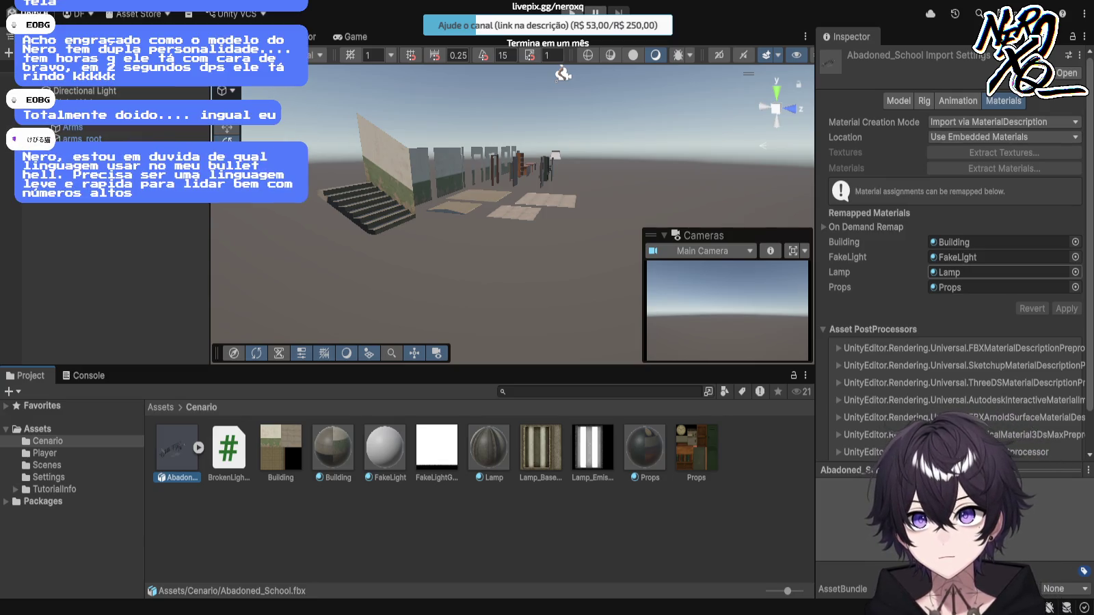
pyautogui.scroll(-2, 954, 274)
pyautogui.scroll(2, 954, 273)
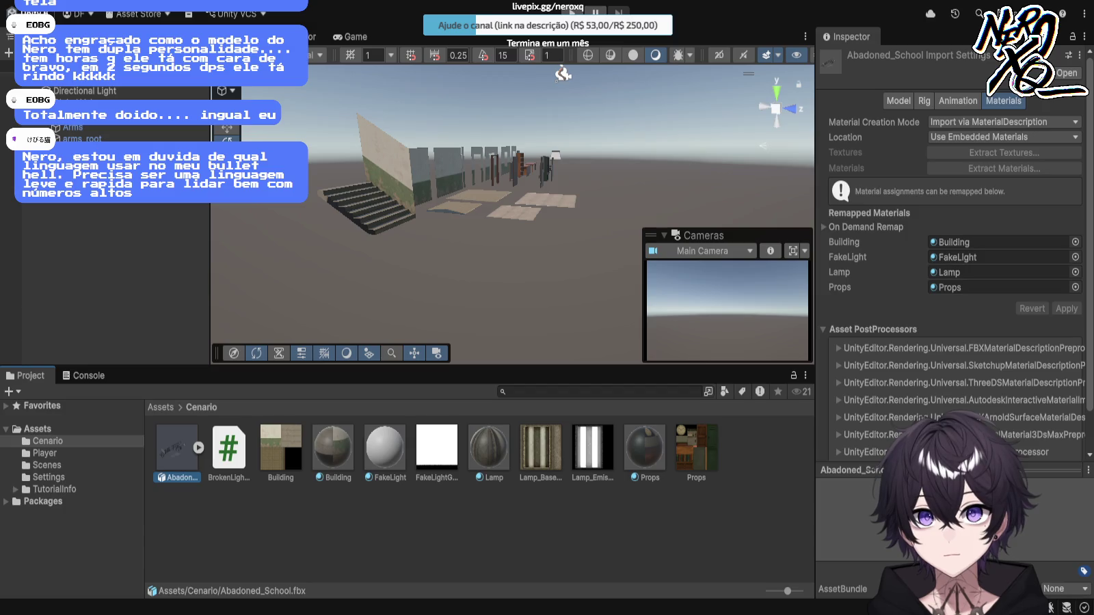
pyautogui.click(958, 101)
pyautogui.click(899, 100)
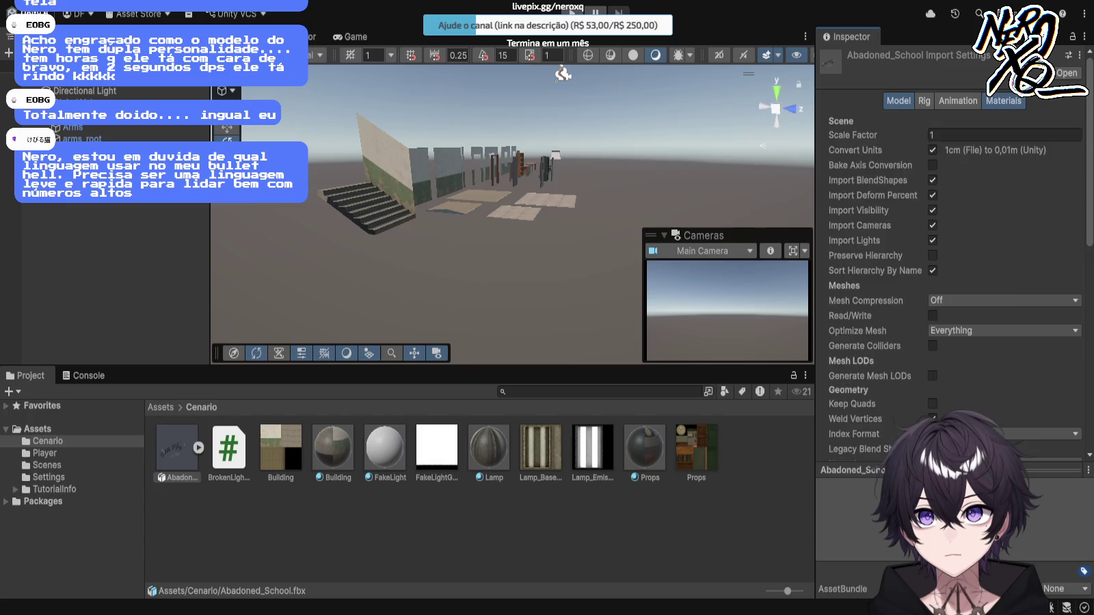
pyautogui.click(1003, 101)
pyautogui.scroll(-6, 954, 274)
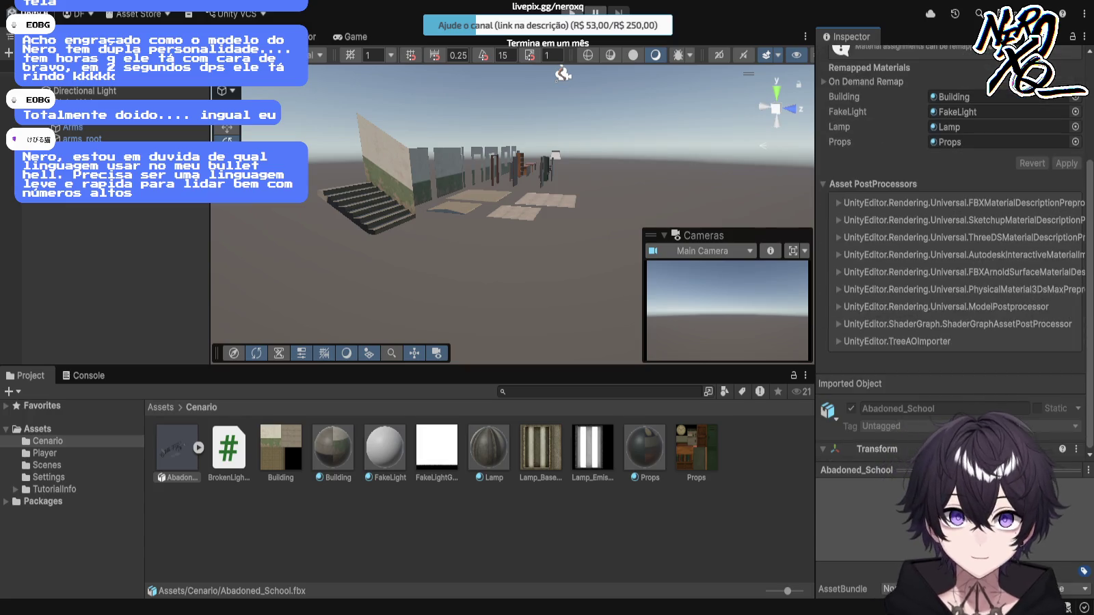
pyautogui.click(438, 171)
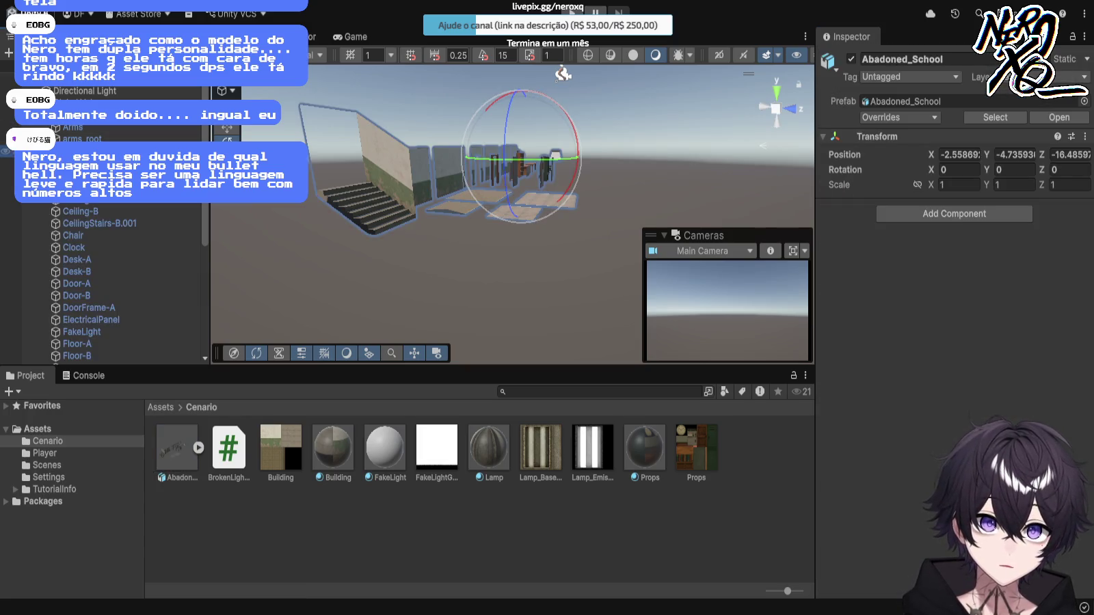
pyautogui.doubleClick(75, 175)
pyautogui.scroll(-5, 103, 226)
pyautogui.doubleClick(85, 320)
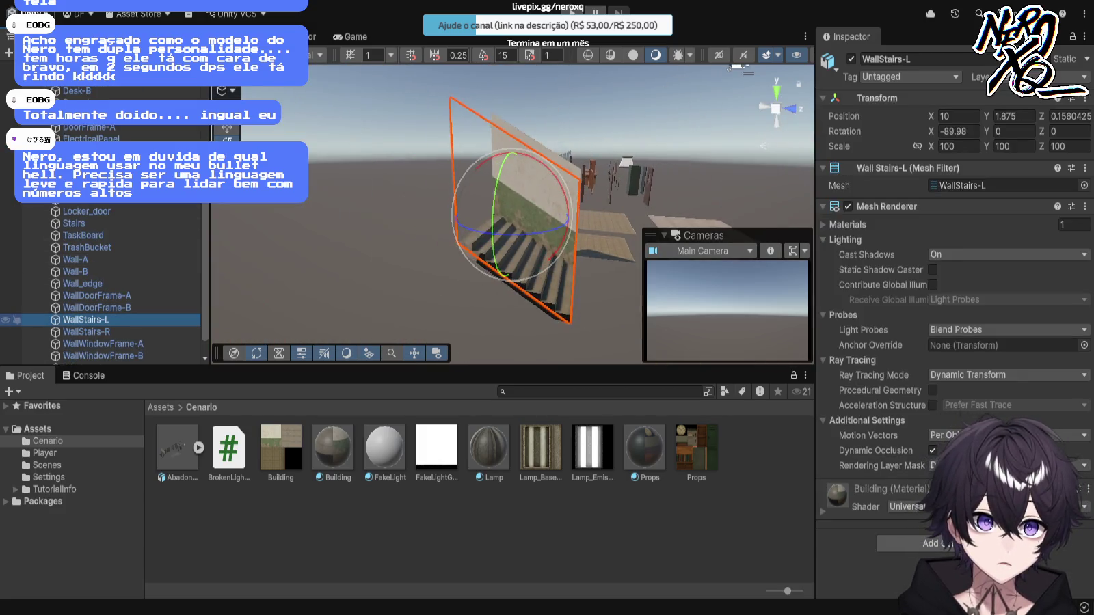
pyautogui.moveTo(735, 66); pyautogui.dragTo(636, 82)
pyautogui.click(636, 103)
pyautogui.click(493, 158)
pyautogui.press('f')
pyautogui.scroll(-10, 513, 212)
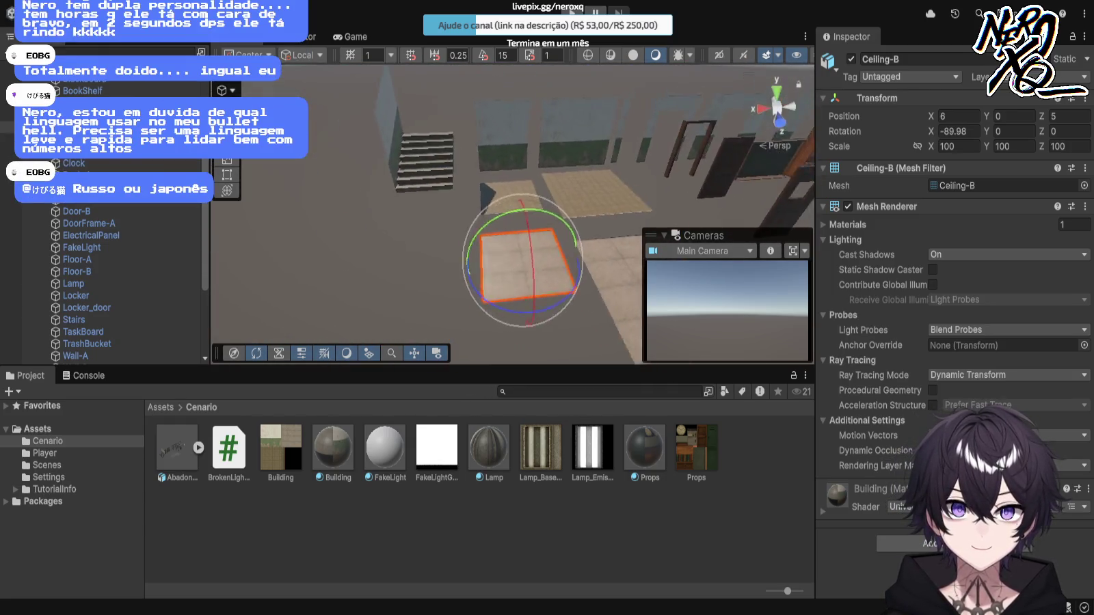
pyautogui.scroll(-10, 513, 212)
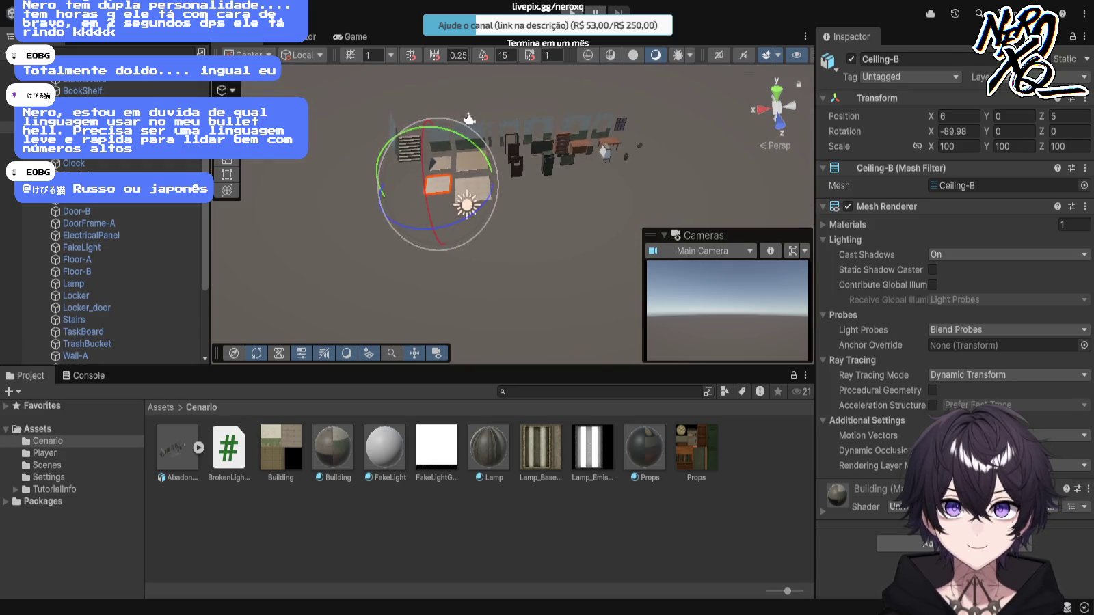
pyautogui.scroll(5, 513, 212)
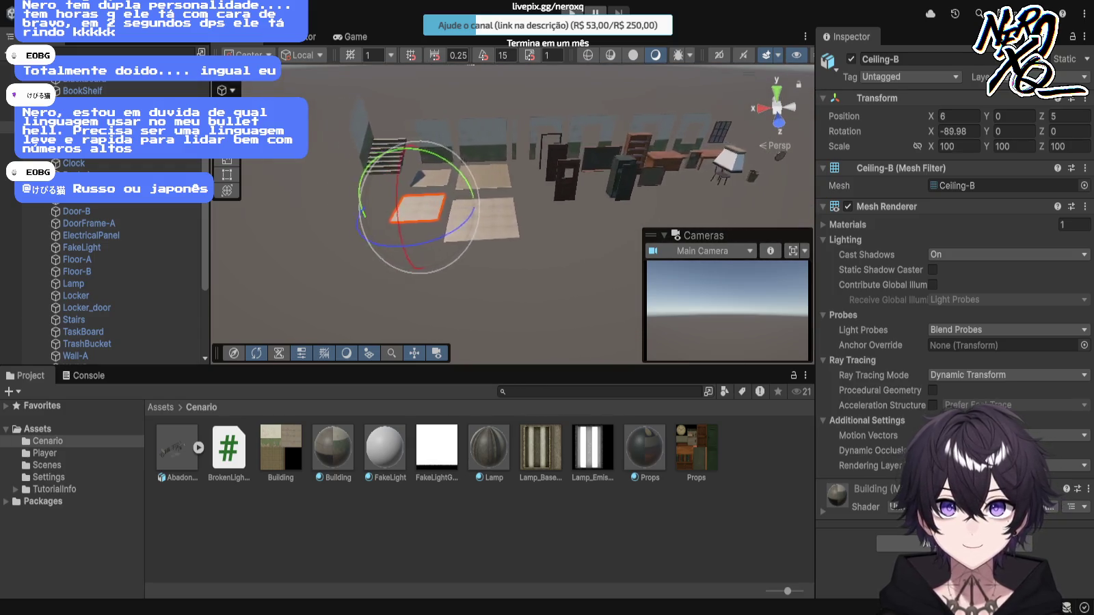
pyautogui.scroll(5, 513, 212)
pyautogui.click(557, 260)
pyautogui.click(557, 260)
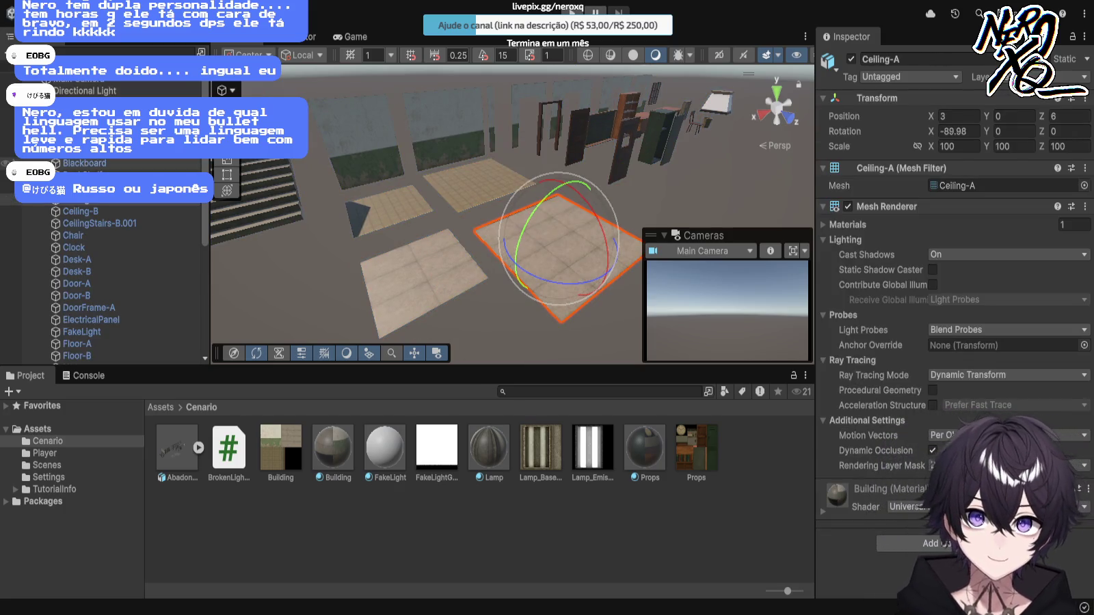
pyautogui.click(75, 151)
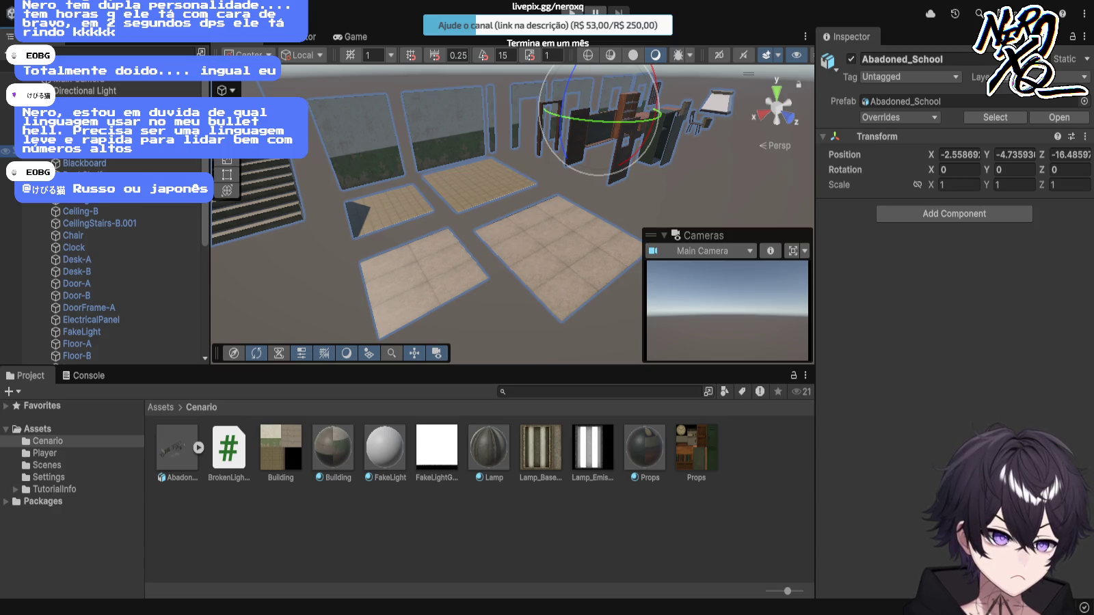
pyautogui.hotkey('ctrl', 'a')
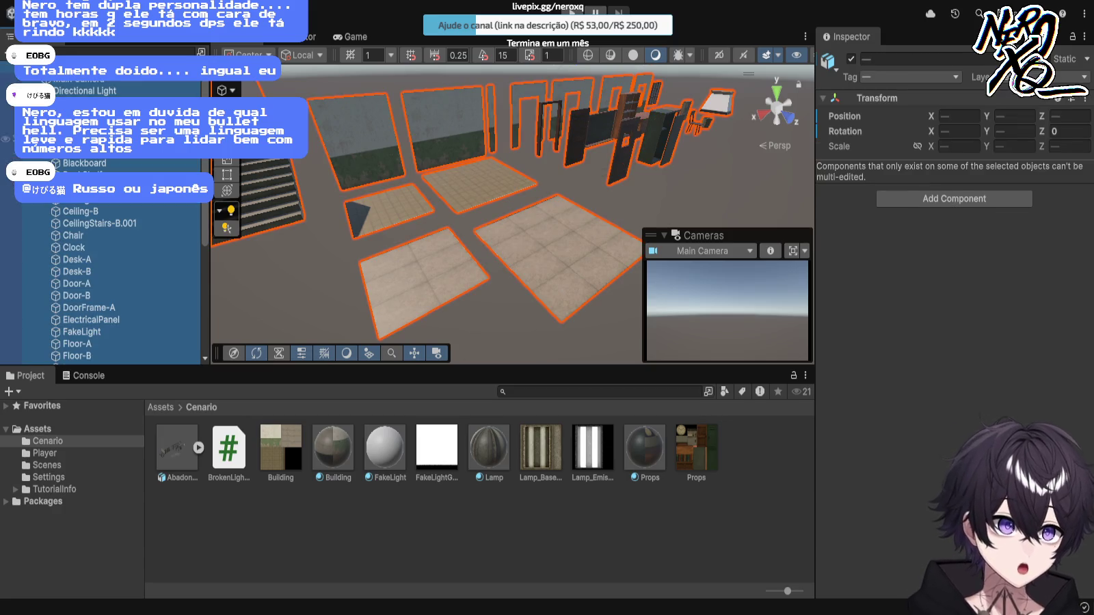
pyautogui.click(14, 150)
pyautogui.doubleClick(14, 150)
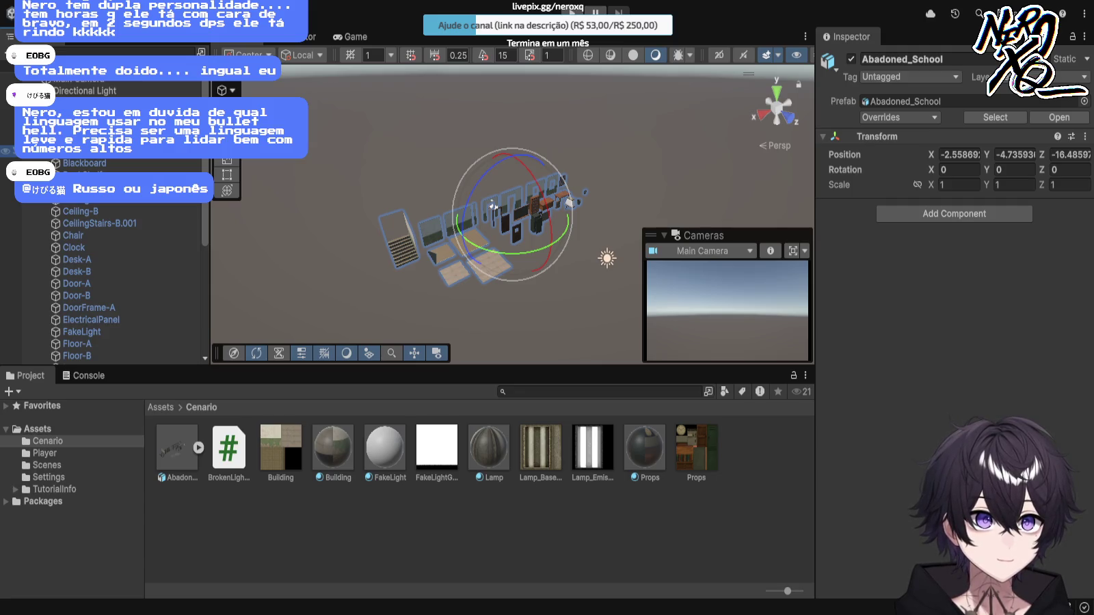
pyautogui.click(492, 204)
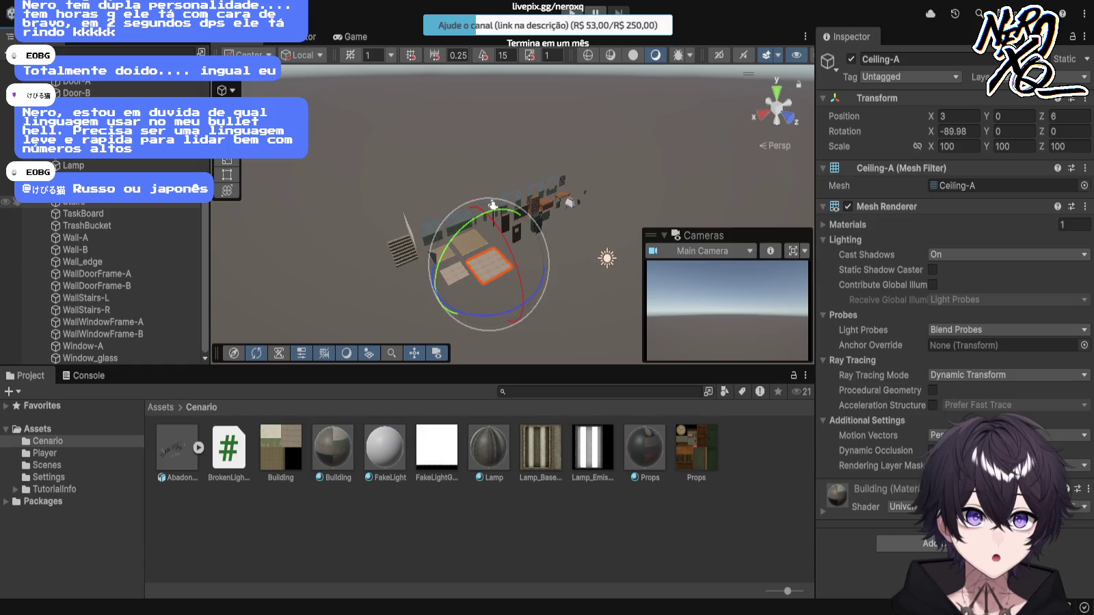
pyautogui.click(493, 203)
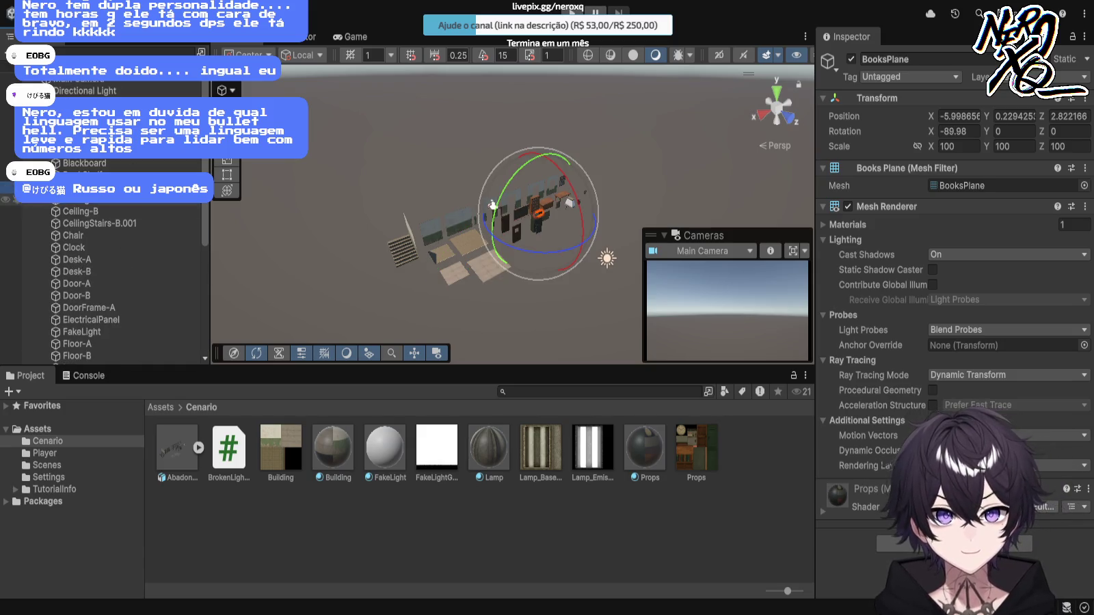
pyautogui.click(493, 203)
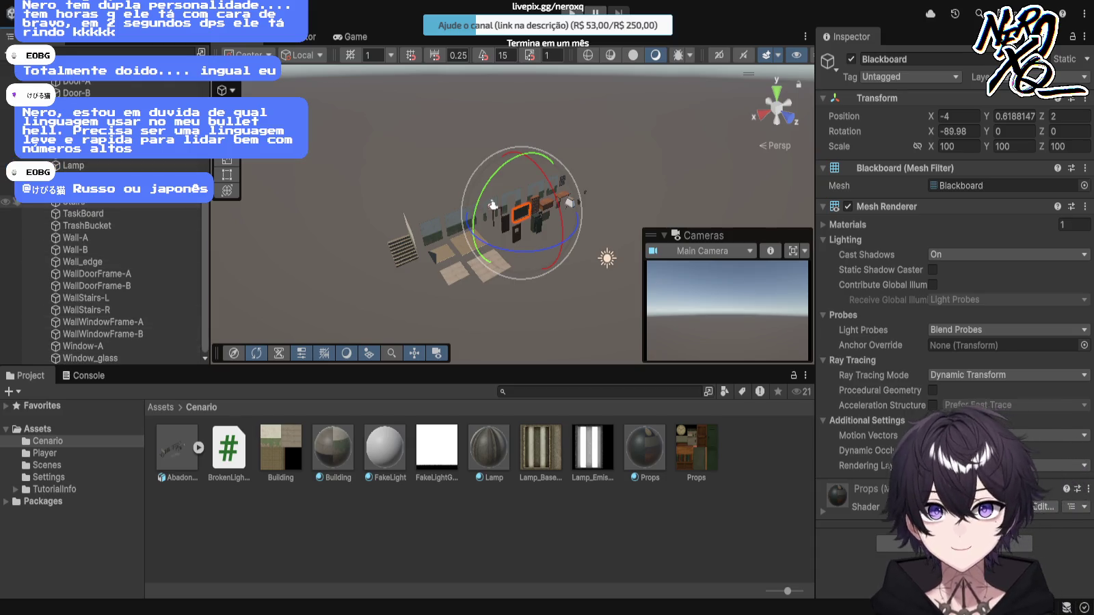
pyautogui.click(493, 204)
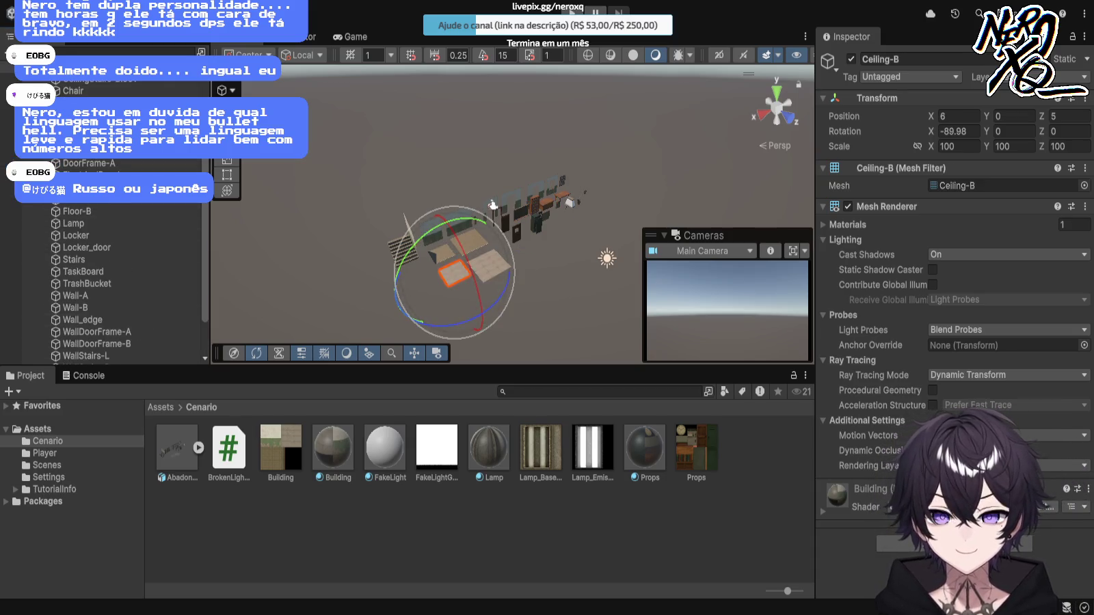
pyautogui.scroll(6, 492, 204)
# Step: Frame Wall-B and nudge it along X to 5.5 with the Move tool
pyautogui.moveTo(492, 204); pyautogui.dragTo(499, 133)
pyautogui.moveTo(732, 147); pyautogui.dragTo(568, 65)
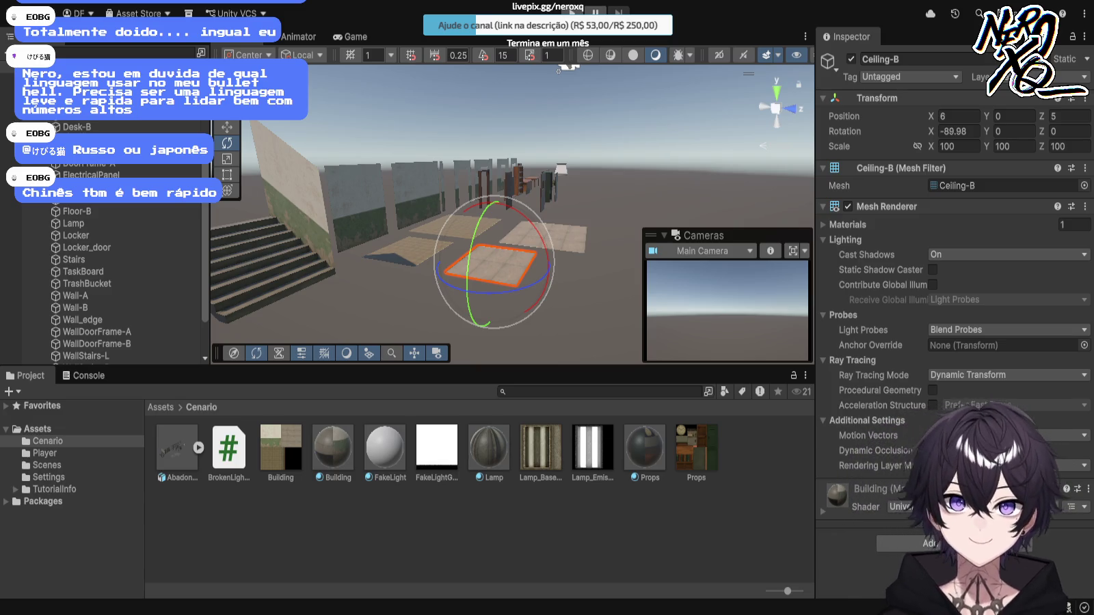
pyautogui.scroll(5, 513, 205)
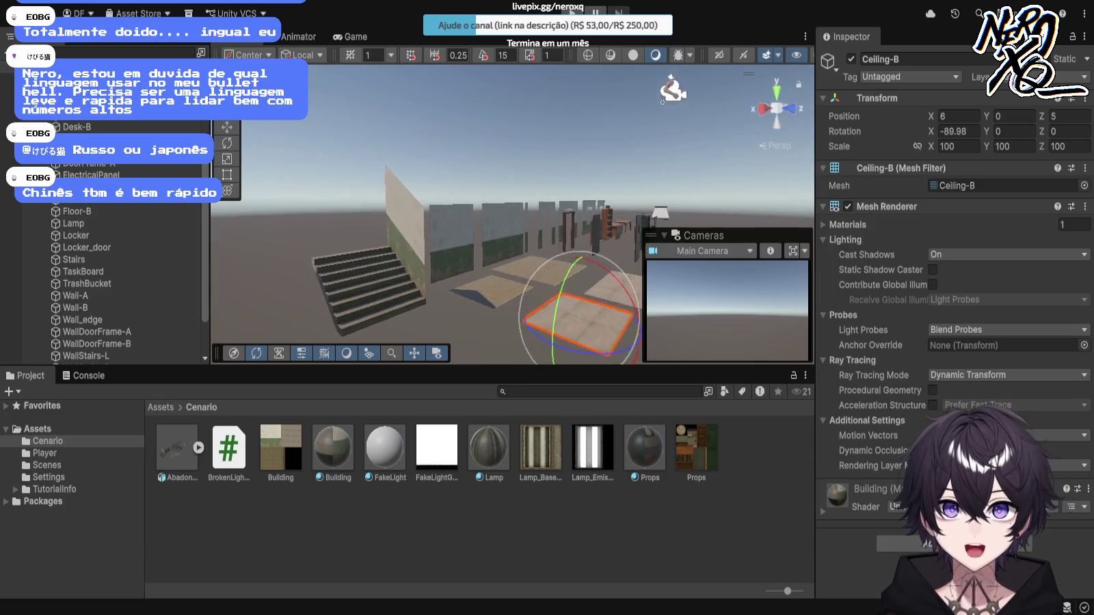
pyautogui.click(472, 157)
pyautogui.press('f')
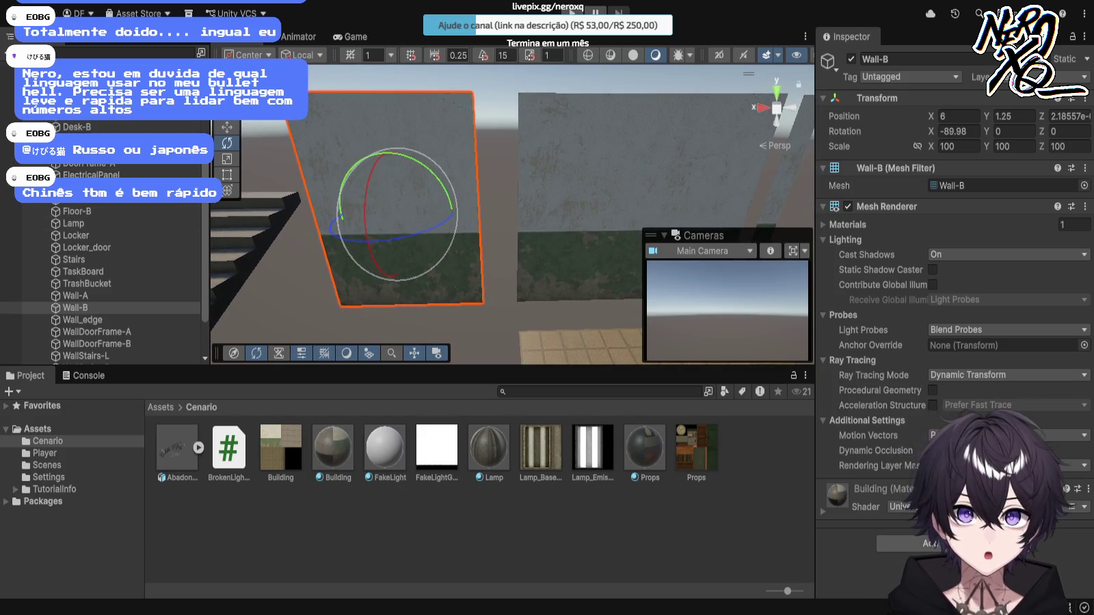
pyautogui.press('w')
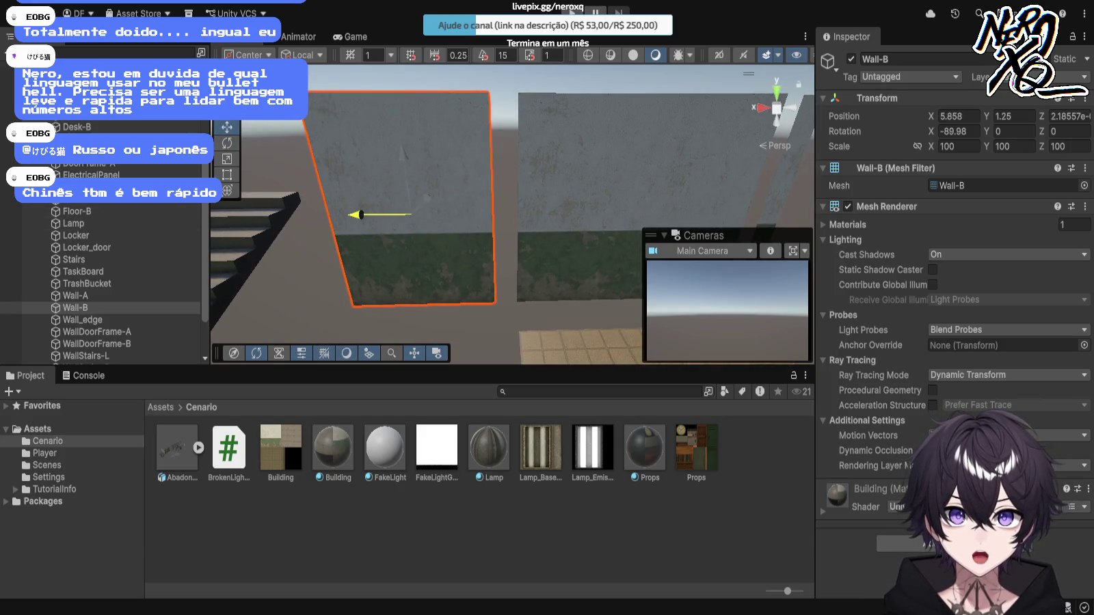
pyautogui.hotkey('shift', 'd')
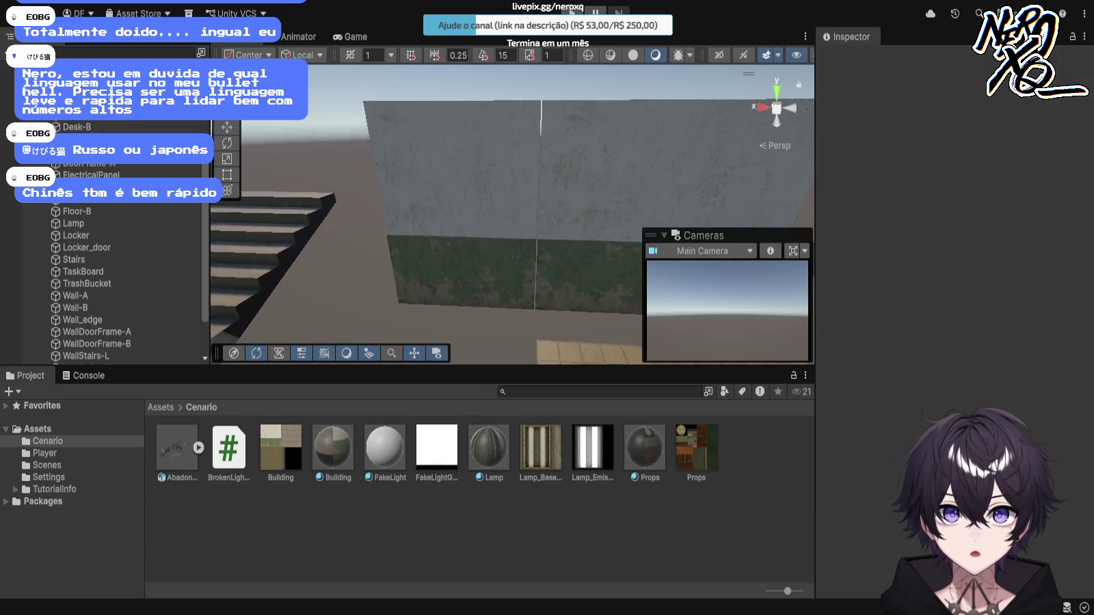
pyautogui.scroll(2, 513, 212)
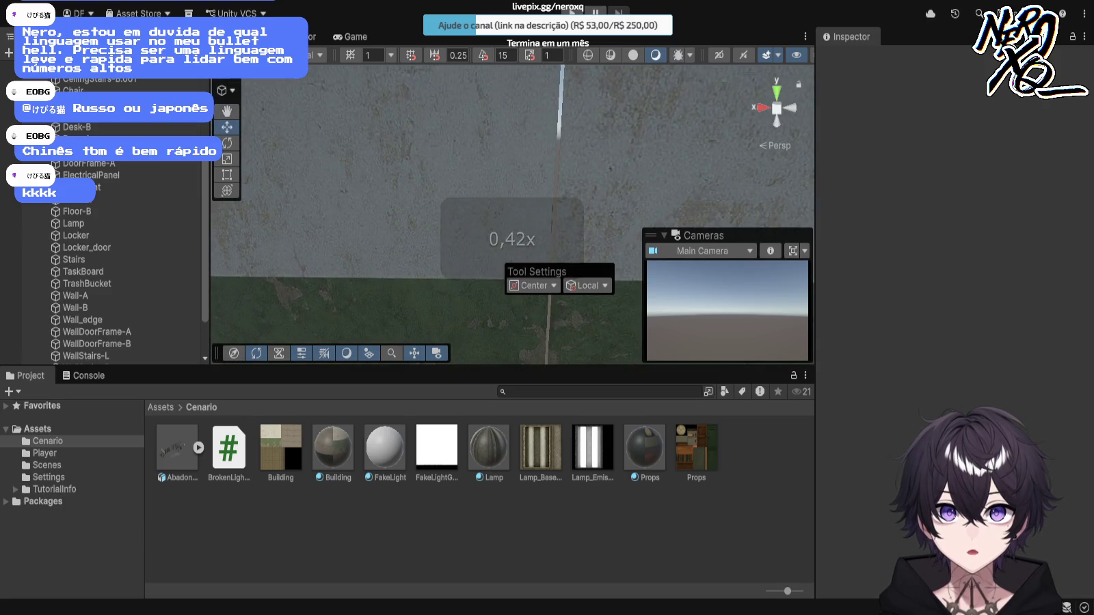
pyautogui.click(410, 171)
pyautogui.moveTo(290, 229)
pyautogui.mouseDown()
pyautogui.moveTo(281, 229)
pyautogui.moveTo(296, 229)
pyautogui.mouseUp()
# Step: Compare Wall-B with Wall-A and slide it along X to 5.682 to close the seam
pyautogui.click(602, 171)
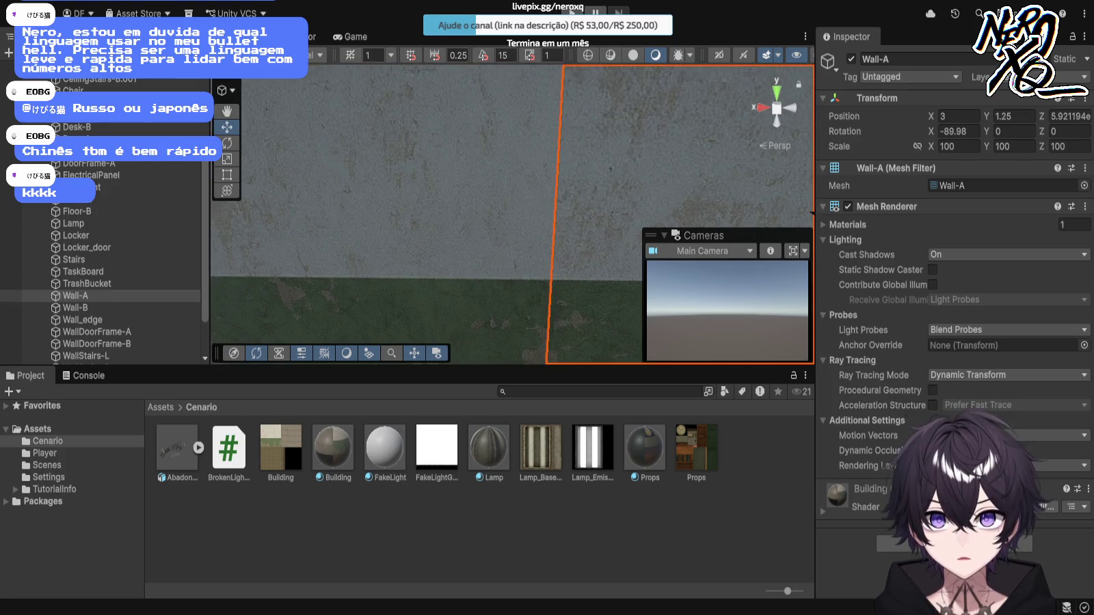
pyautogui.click(75, 308)
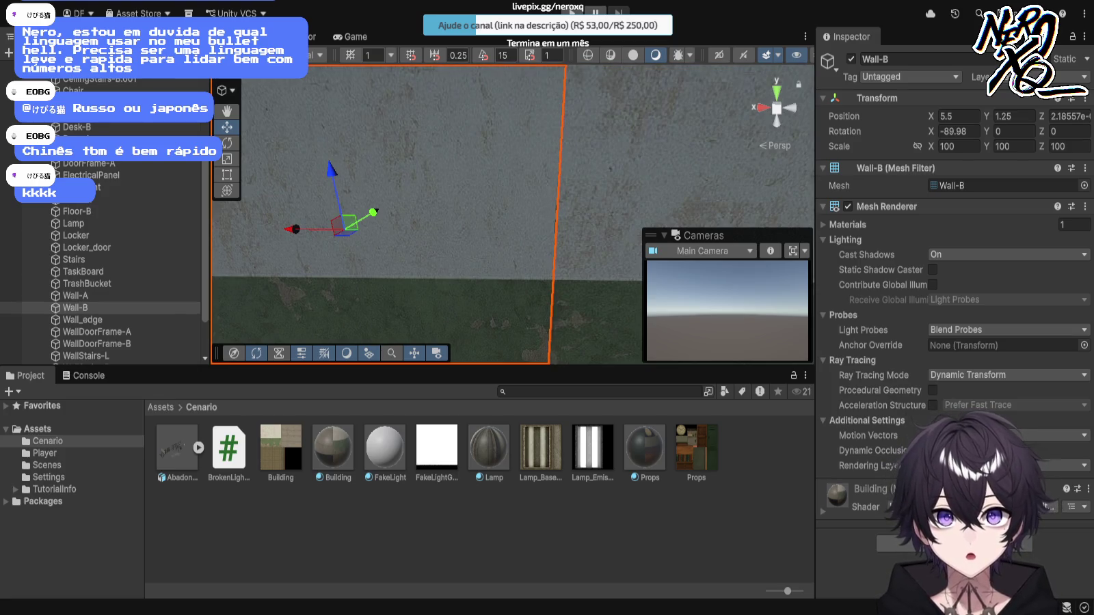
pyautogui.scroll(-5, 513, 214)
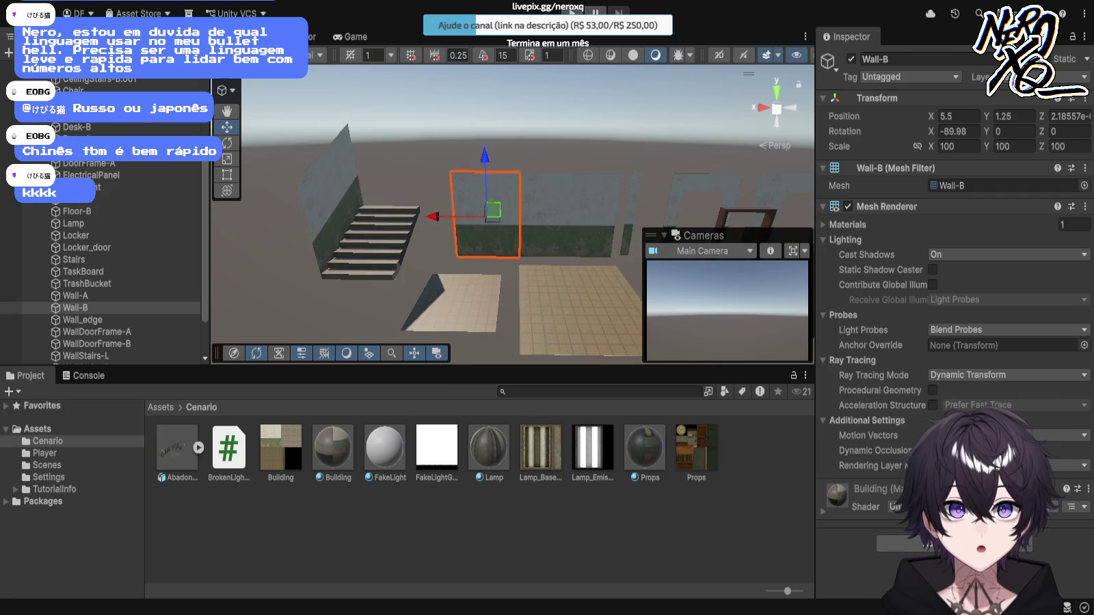
pyautogui.click(513, 137)
pyautogui.click(75, 308)
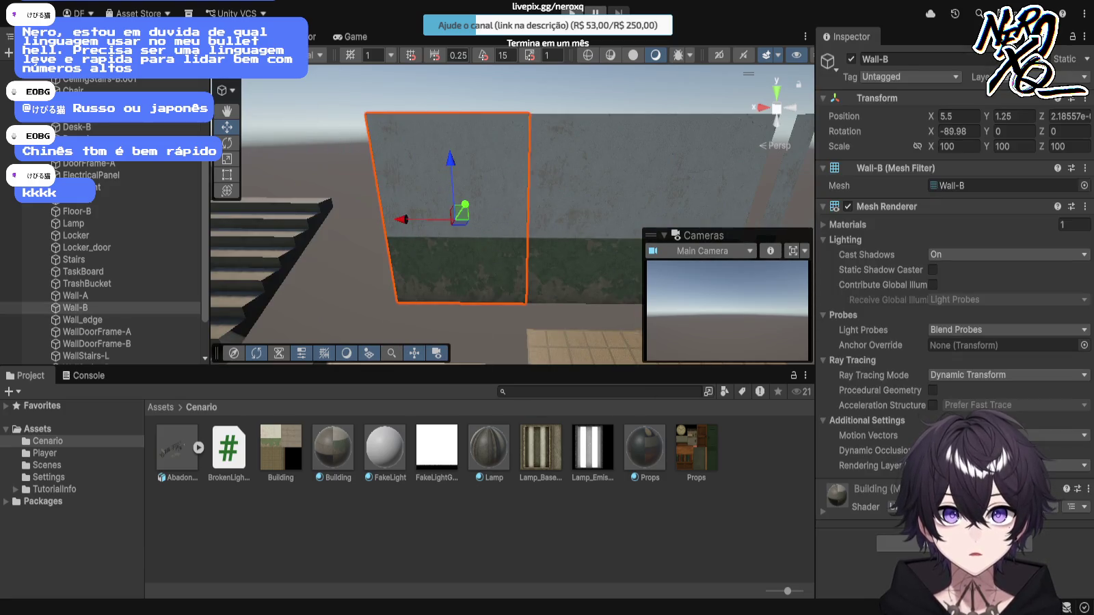
pyautogui.press('Escape')
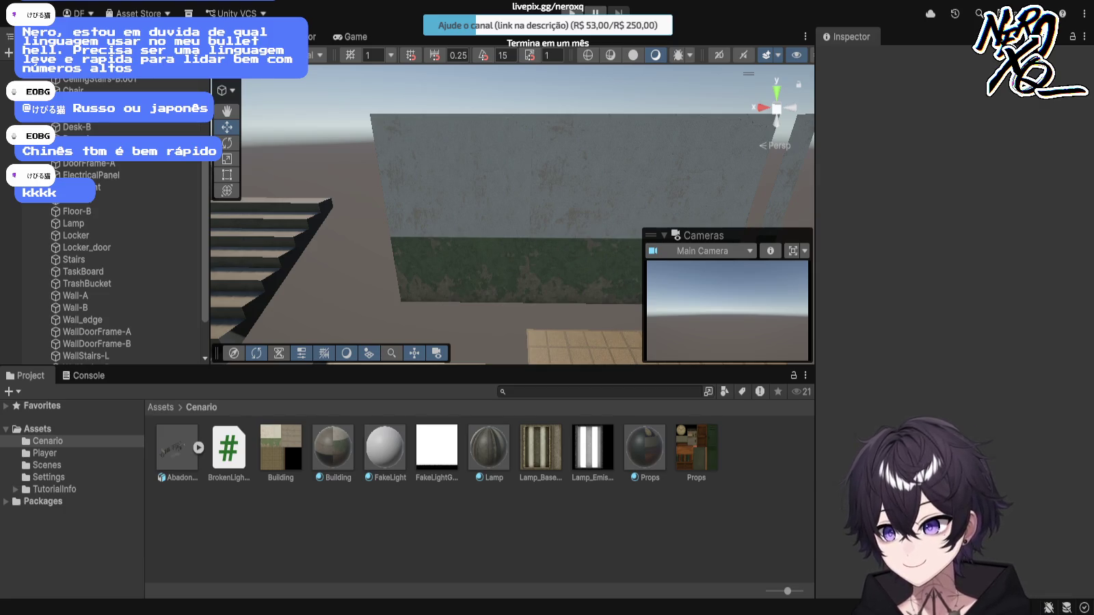
pyautogui.click(459, 226)
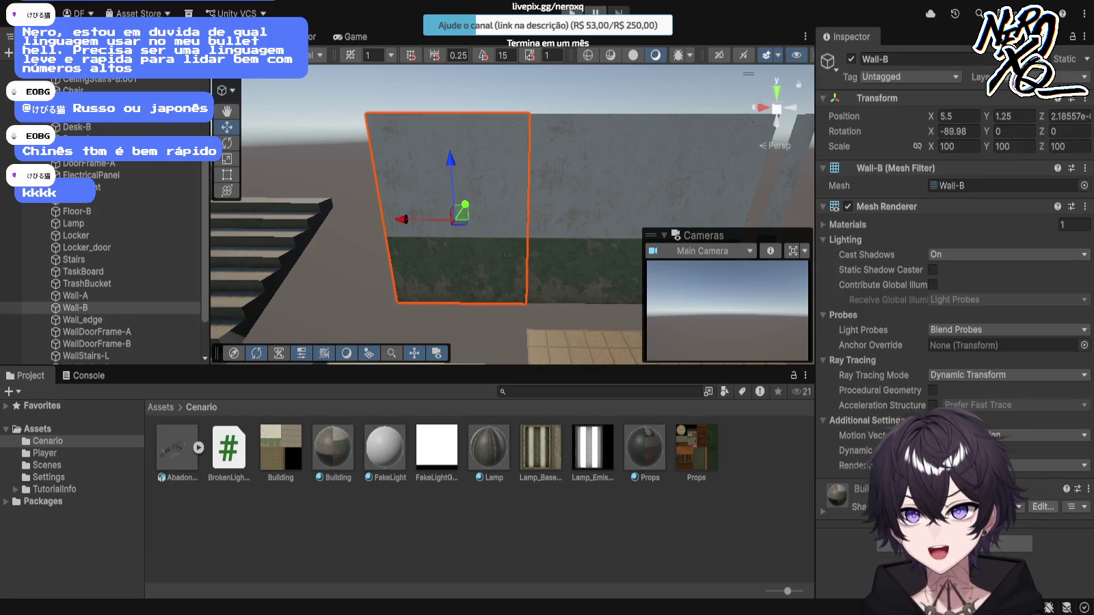
pyautogui.press('Escape')
pyautogui.click(459, 225)
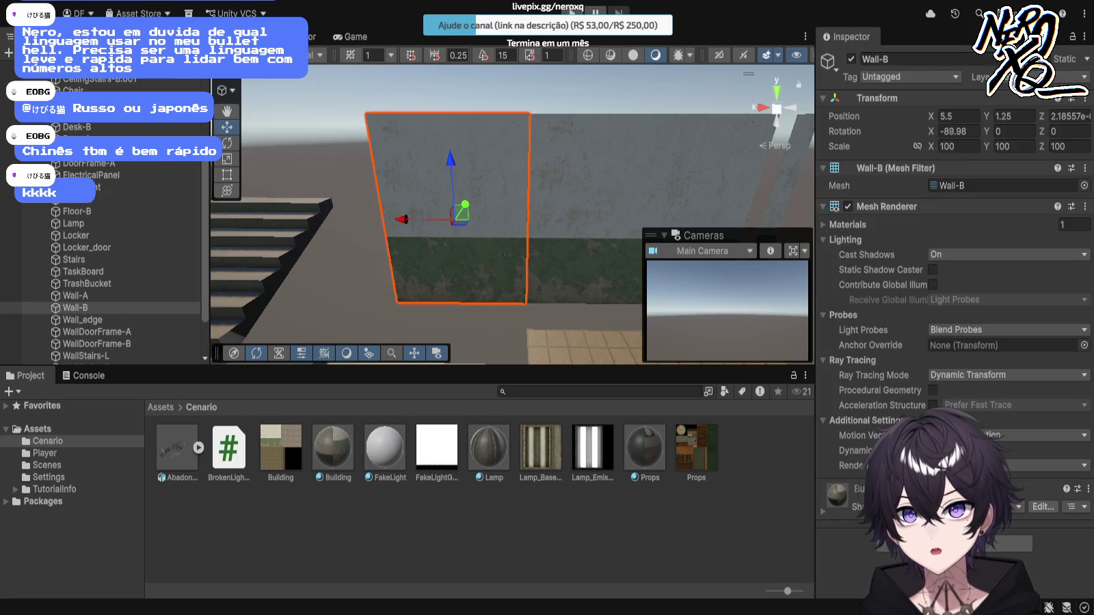
pyautogui.moveTo(403, 220); pyautogui.dragTo(388, 220)
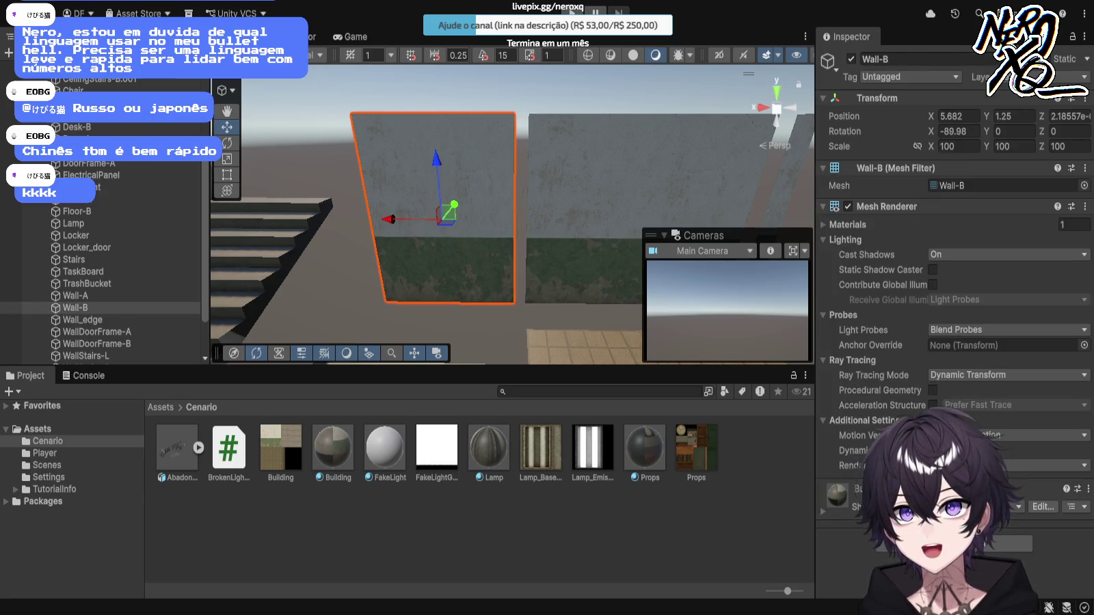
# Step: Orbit down to a low view of the floor tiles and select Floor-A
pyautogui.press('Escape')
pyautogui.scroll(-10, 513, 212)
pyautogui.moveTo(513, 212); pyautogui.dragTo(386, 231)
pyautogui.click(588, 253)
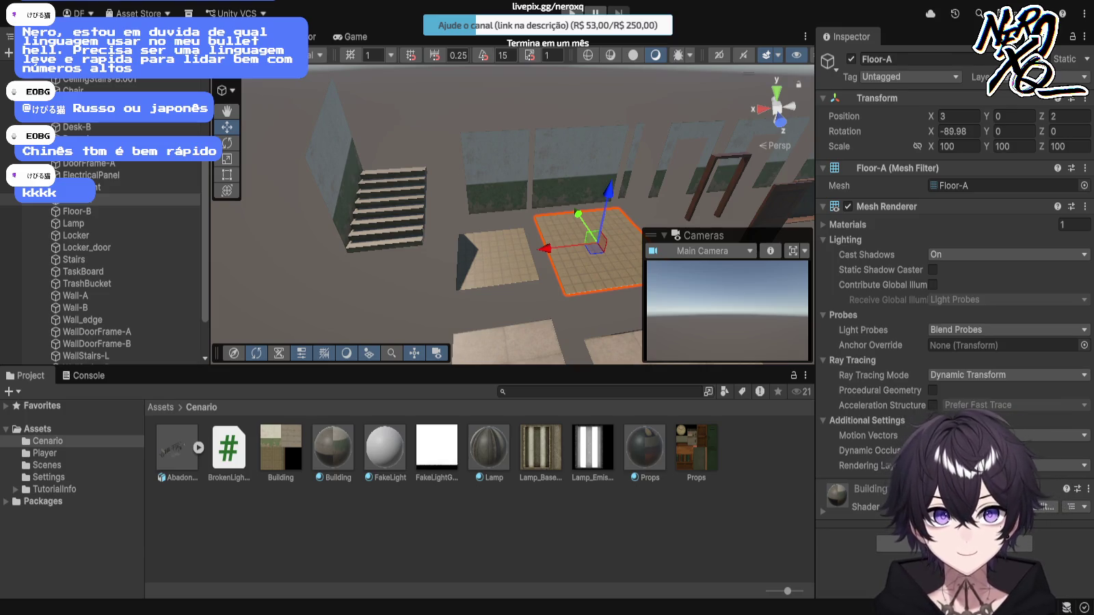
# Step: Move Floor-A from 3, 0, 2 to position 0, 0, 0
pyautogui.moveTo(608, 188)
pyautogui.mouseDown()
pyautogui.moveTo(608, 76)
pyautogui.moveTo(608, 205)
pyautogui.mouseUp()
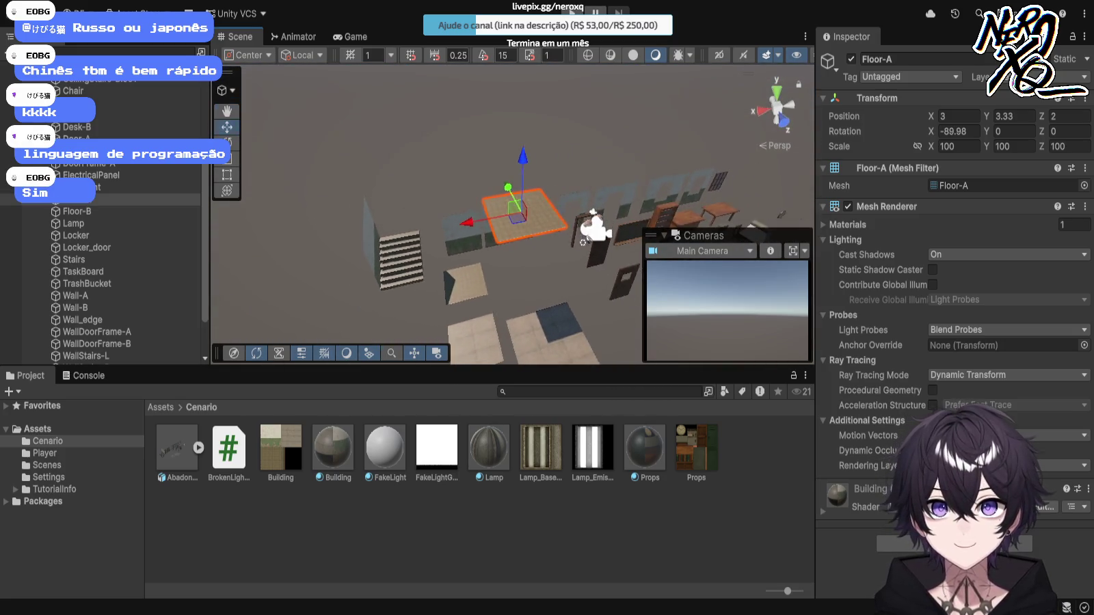
pyautogui.moveTo(523, 159)
pyautogui.mouseDown()
pyautogui.moveTo(521, 54)
pyautogui.moveTo(521, 100)
pyautogui.mouseUp()
pyautogui.click(1006, 116)
pyautogui.write('0')
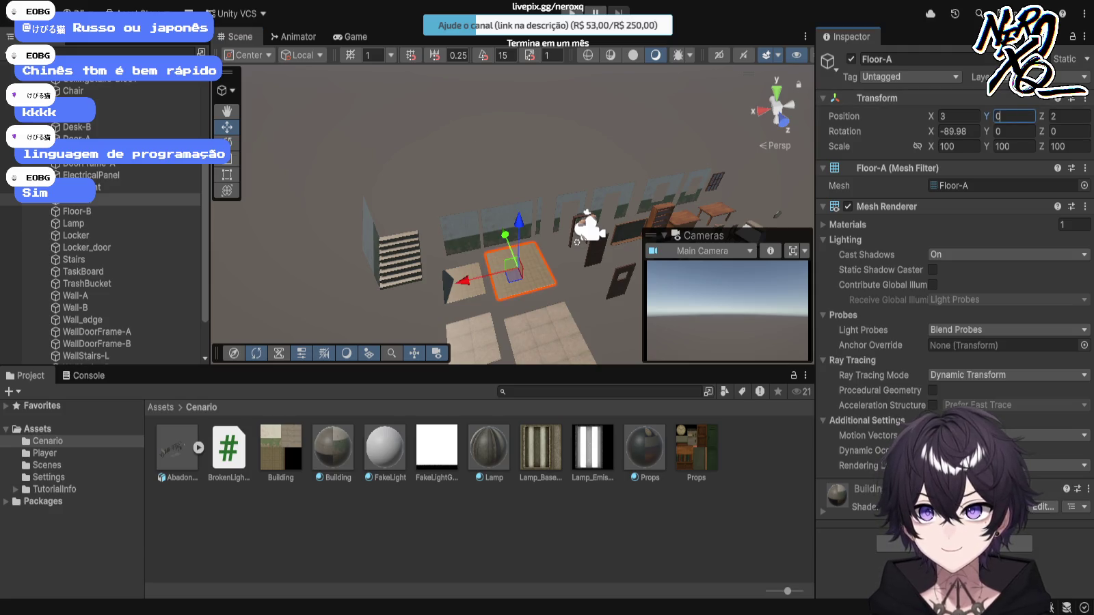
pyautogui.click(958, 117)
pyautogui.write('0')
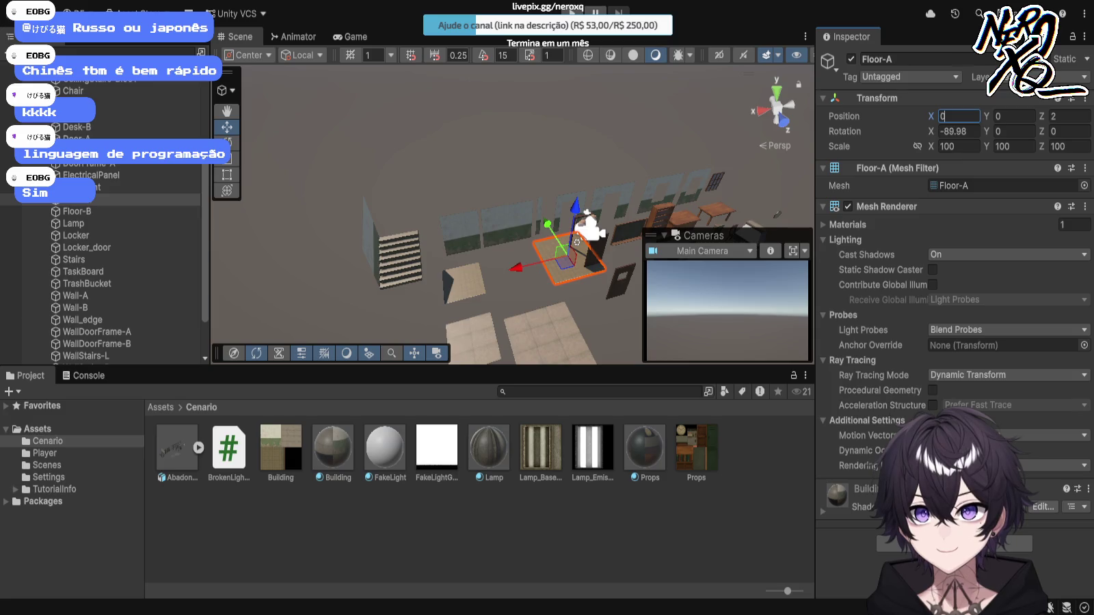
pyautogui.click(1069, 116)
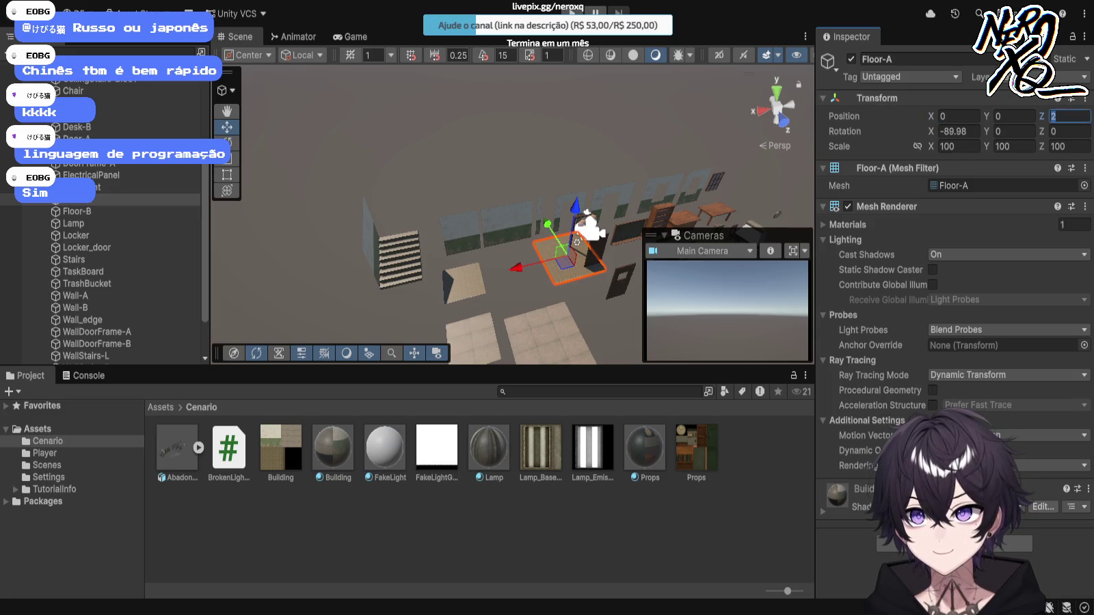
pyautogui.write('0')
# Step: Orbit around the repositioned floor tile and select the Main Camera
pyautogui.moveTo(479, 239); pyautogui.dragTo(588, 226)
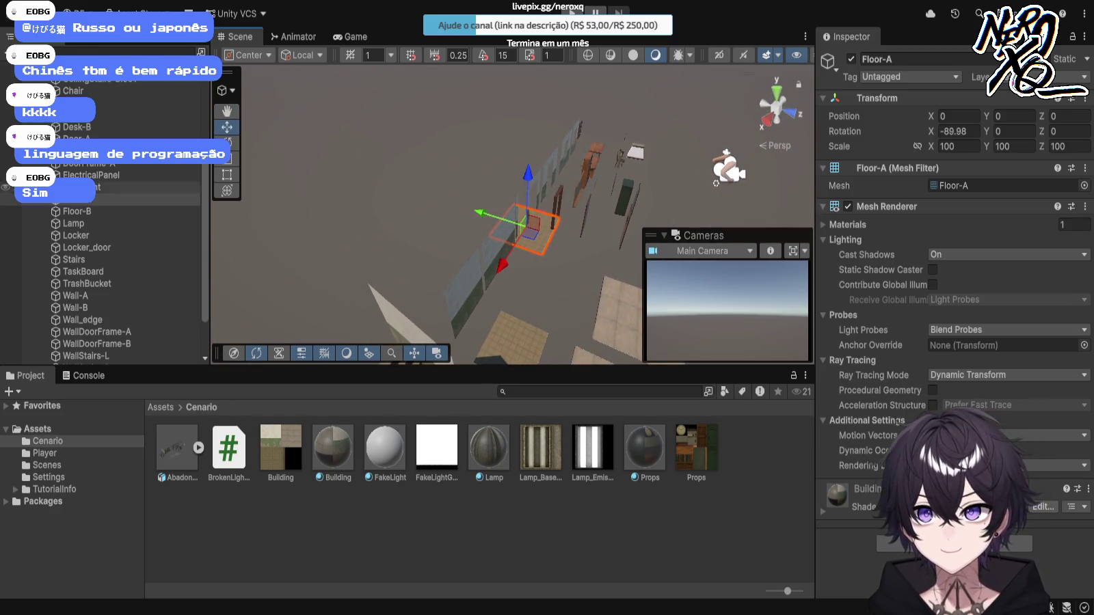
pyautogui.scroll(4, 103, 219)
pyautogui.click(82, 79)
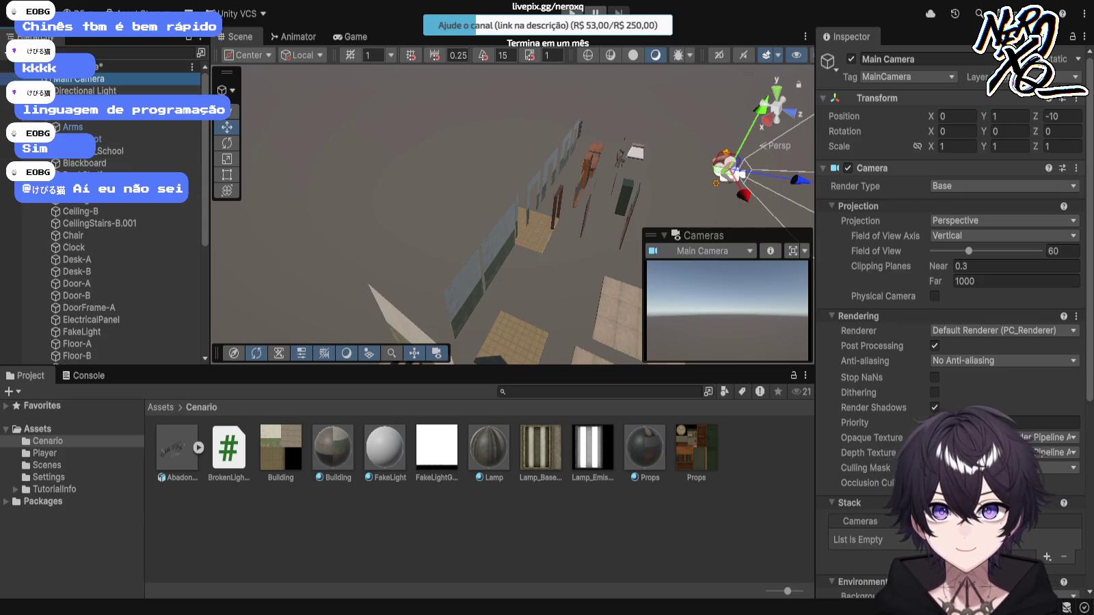
pyautogui.scroll(-3, 513, 205)
# Step: Lift Ceiling-A to Y 4.32, slide it along Z to 10.08, and duplicate it
pyautogui.click(592, 287)
pyautogui.click(1012, 116)
pyautogui.write('1')
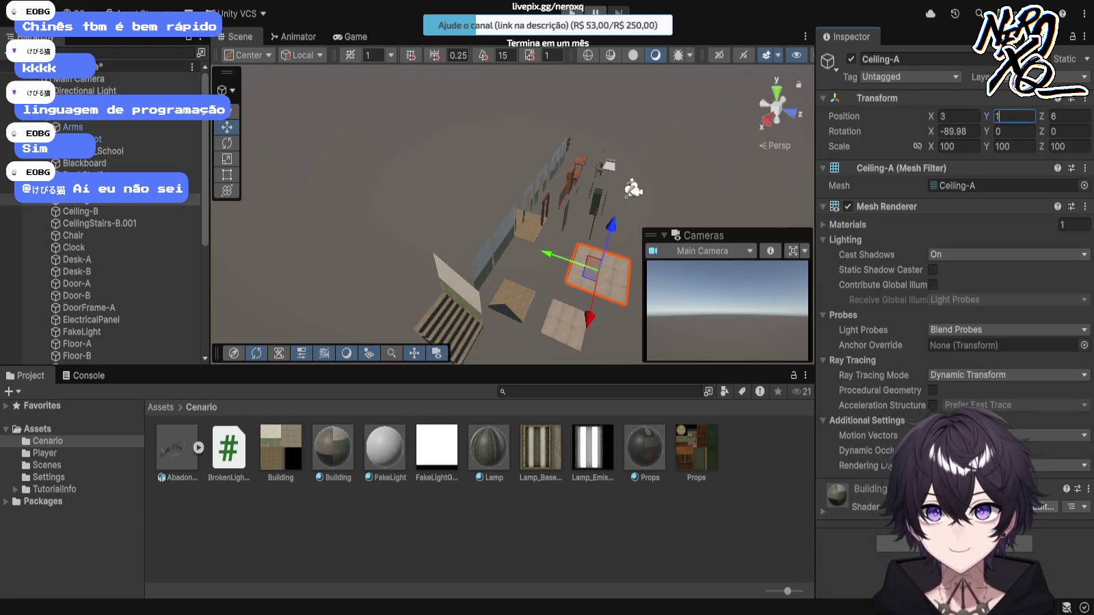
pyautogui.moveTo(611, 226); pyautogui.dragTo(625, 177)
pyautogui.moveTo(569, 217)
pyautogui.mouseDown()
pyautogui.moveTo(630, 235)
pyautogui.moveTo(718, 204)
pyautogui.moveTo(736, 209)
pyautogui.mouseUp()
pyautogui.scroll(5, 513, 206)
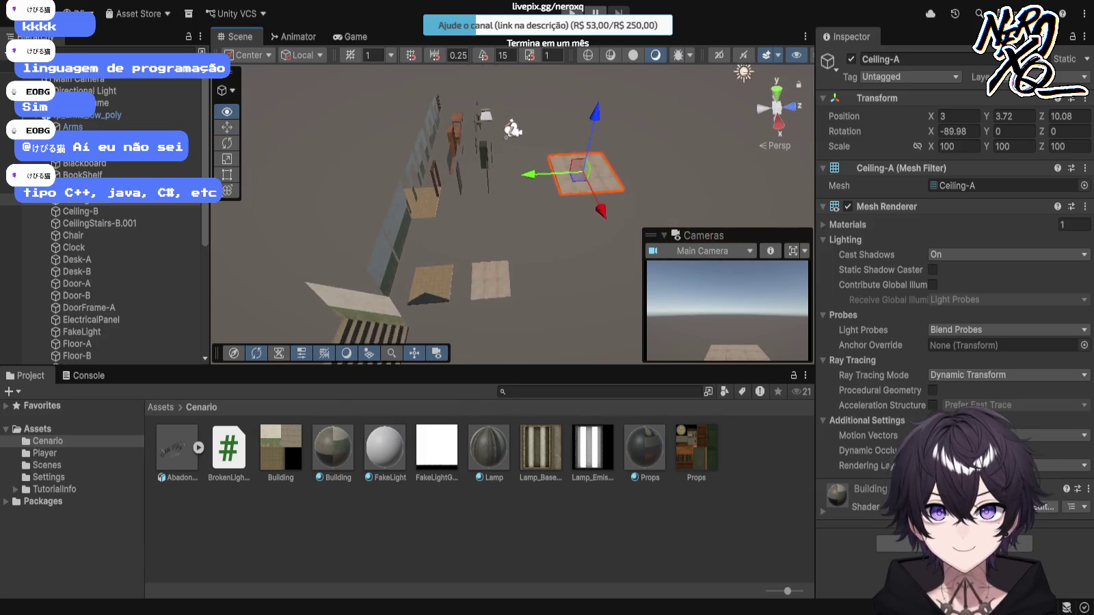
pyautogui.moveTo(574, 147)
pyautogui.mouseDown()
pyautogui.moveTo(577, 121)
pyautogui.moveTo(489, 139)
pyautogui.mouseUp()
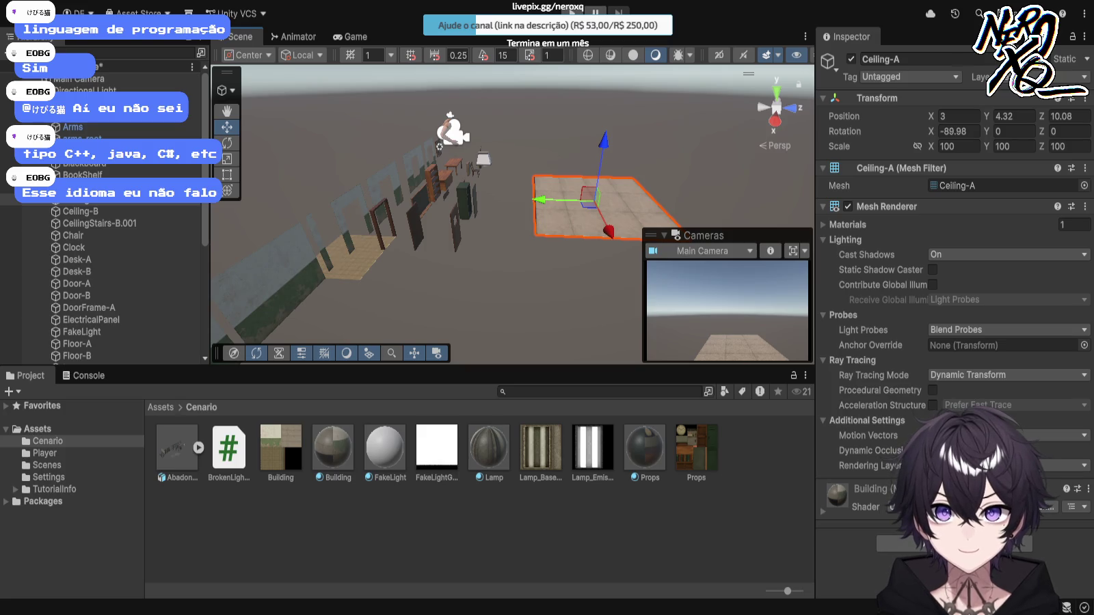
pyautogui.hotkey('ctrl', 'd')
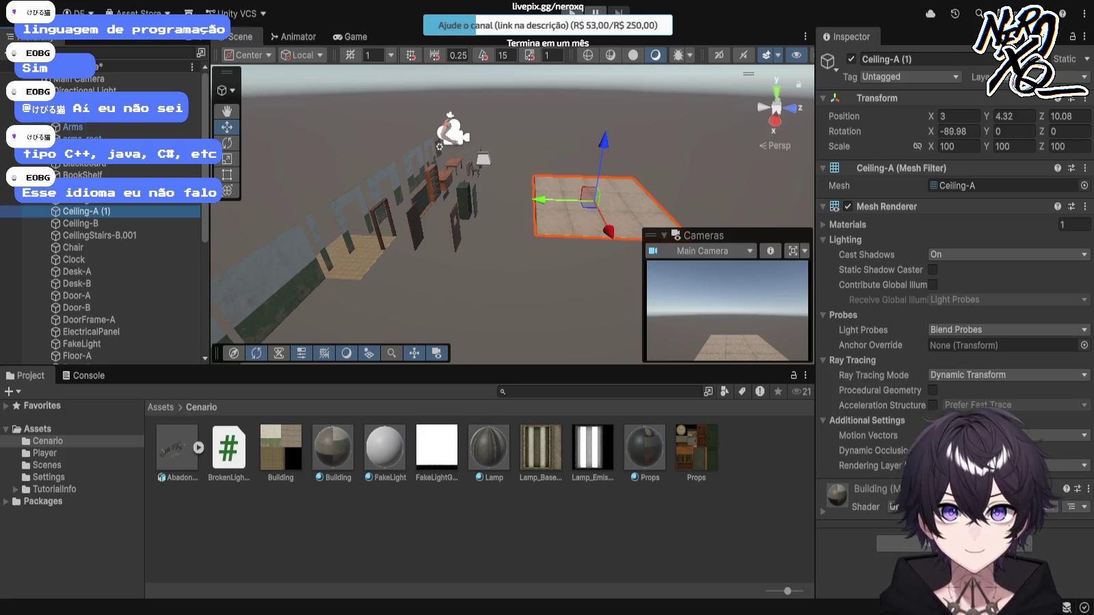
# Step: Slide the duplicate Ceiling-A (1) along Z and set its Position Z to 7
pyautogui.moveTo(540, 199)
pyautogui.mouseDown()
pyautogui.moveTo(362, 194)
pyautogui.moveTo(427, 196)
pyautogui.mouseUp()
pyautogui.click(513, 287)
pyautogui.moveTo(513, 288)
pyautogui.mouseDown()
pyautogui.moveTo(513, 188)
pyautogui.moveTo(513, 266)
pyautogui.mouseUp()
pyautogui.click(513, 267)
pyautogui.moveTo(567, 208); pyautogui.dragTo(570, 209)
pyautogui.hotkey('ctrl', 'z')
pyautogui.hotkey('ctrl', 'y')
pyautogui.moveTo(626, 216); pyautogui.dragTo(626, 215)
pyautogui.click(1067, 117)
pyautogui.write('7')
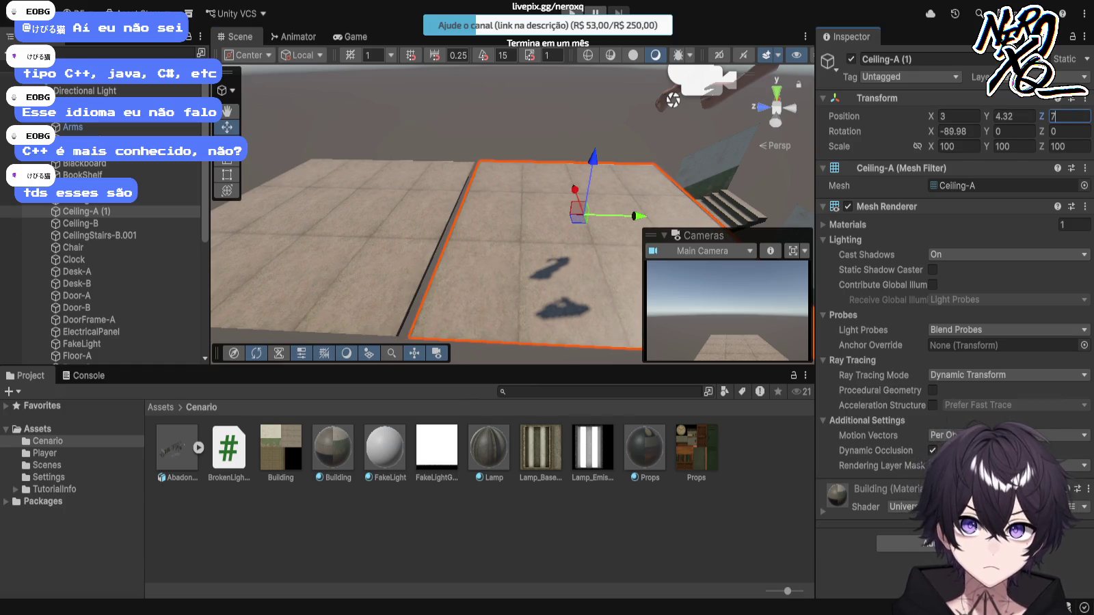
# Step: Set the original Ceiling-A's Position Z to 10
pyautogui.click(79, 199)
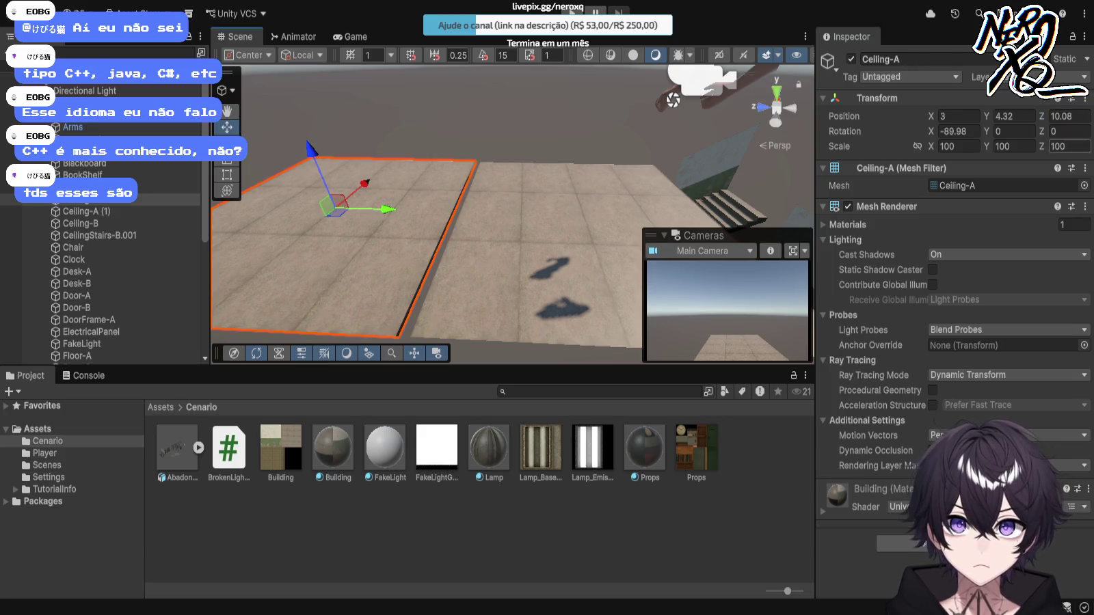
pyautogui.write('10')
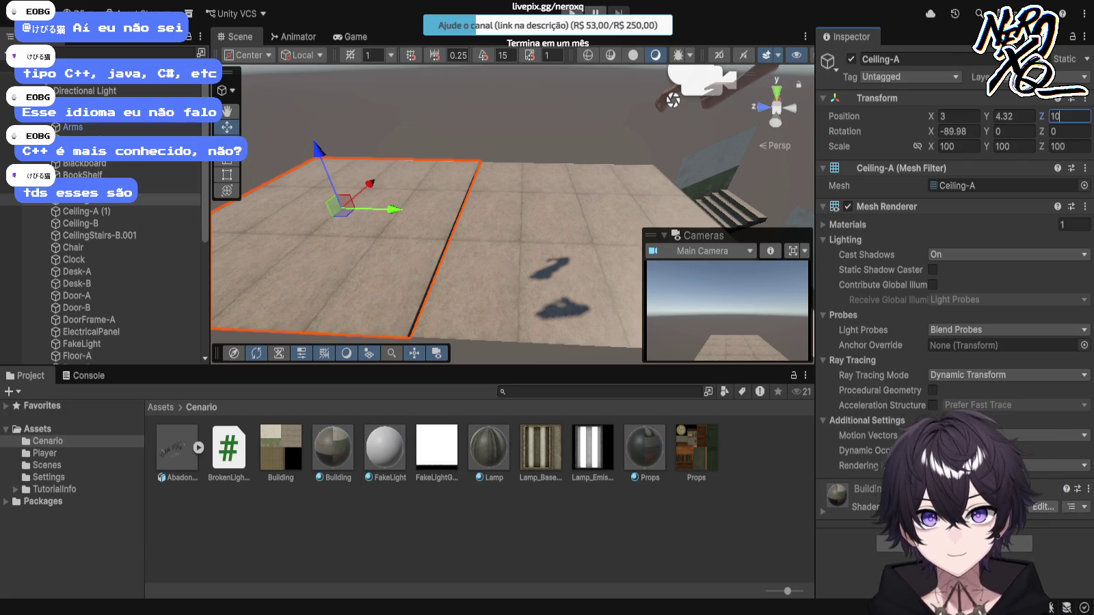
pyautogui.press('BackSpace')
pyautogui.write('11')
pyautogui.press('BackSpace')
pyautogui.press('BackSpace')
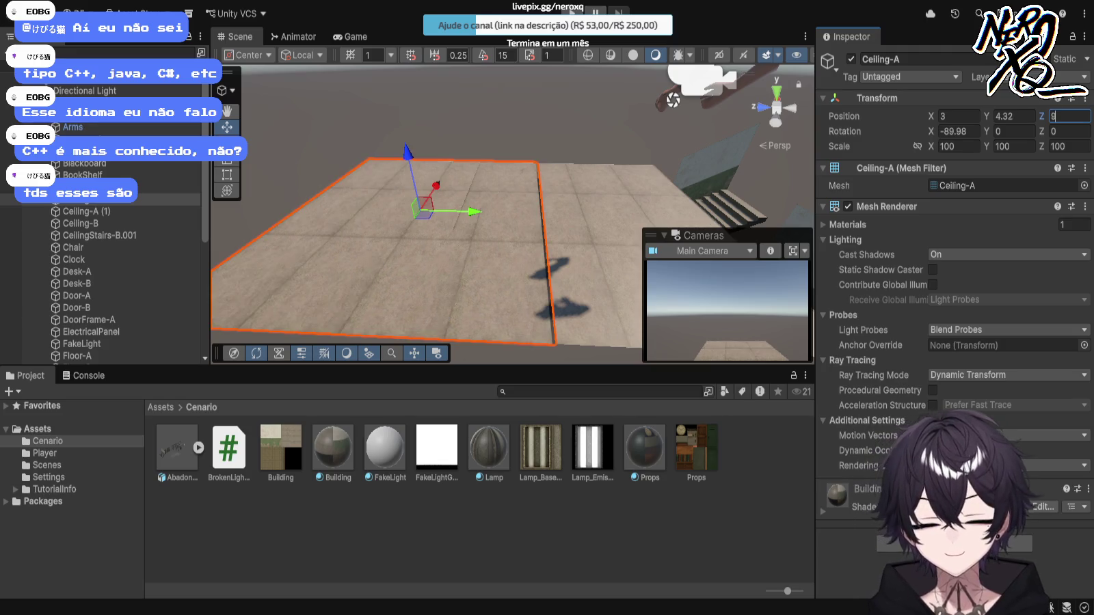
pyautogui.write('7')
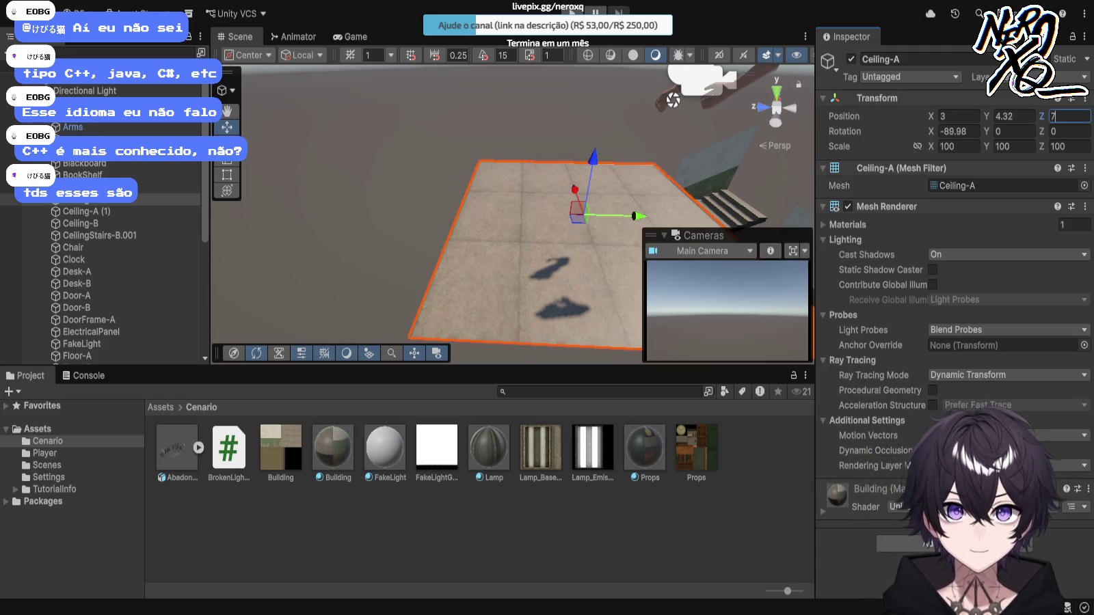
pyautogui.press('BackSpace')
pyautogui.write('10')
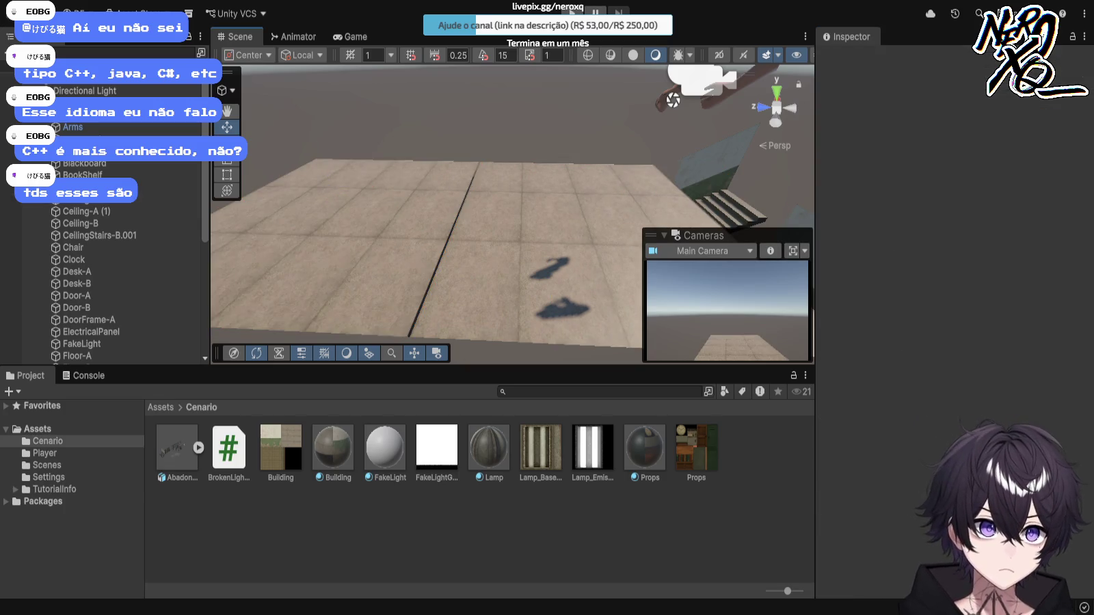
# Step: Refine Ceiling-A (1)'s Position Z to 7.01 so it lines up beside the original
pyautogui.click(86, 212)
pyautogui.click(1068, 116)
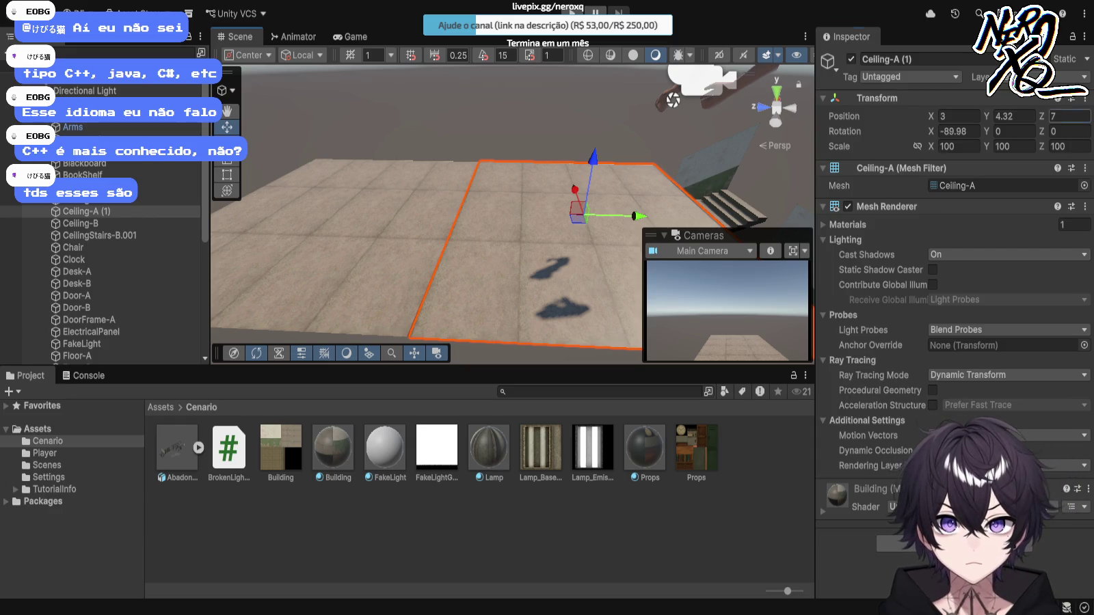
pyautogui.write('8')
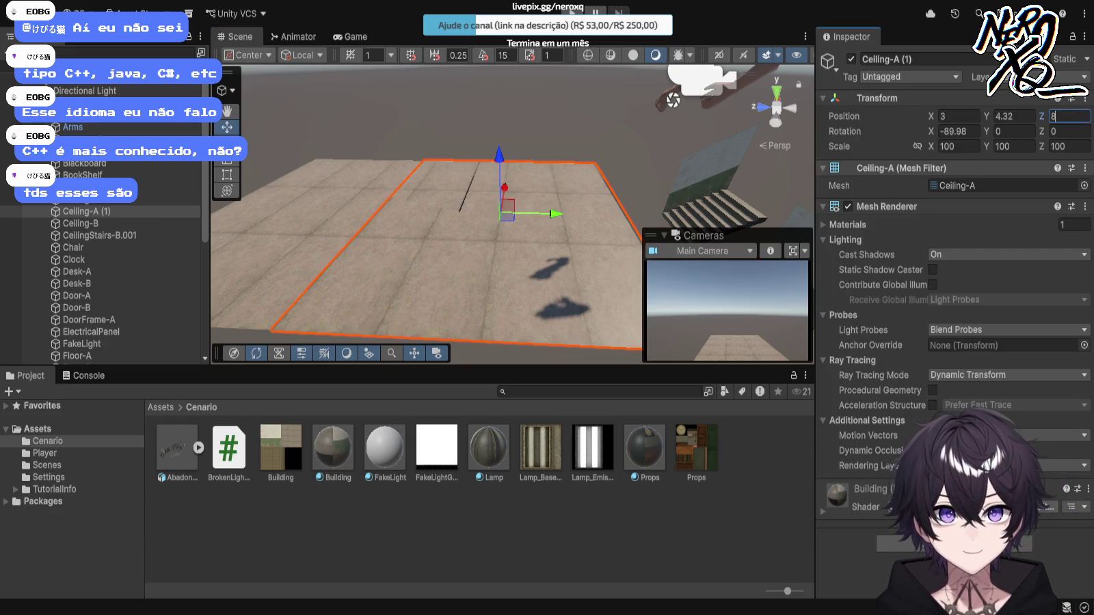
pyautogui.moveTo(555, 214)
pyautogui.mouseDown()
pyautogui.moveTo(650, 215)
pyautogui.moveTo(634, 216)
pyautogui.mouseUp()
pyautogui.click(1067, 117)
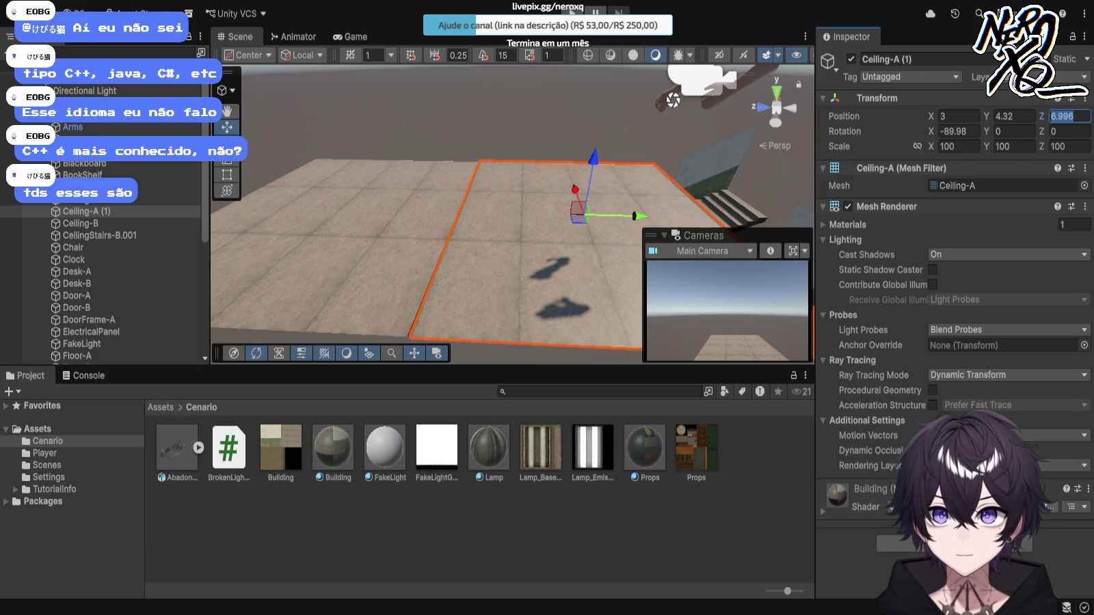
pyautogui.write('6')
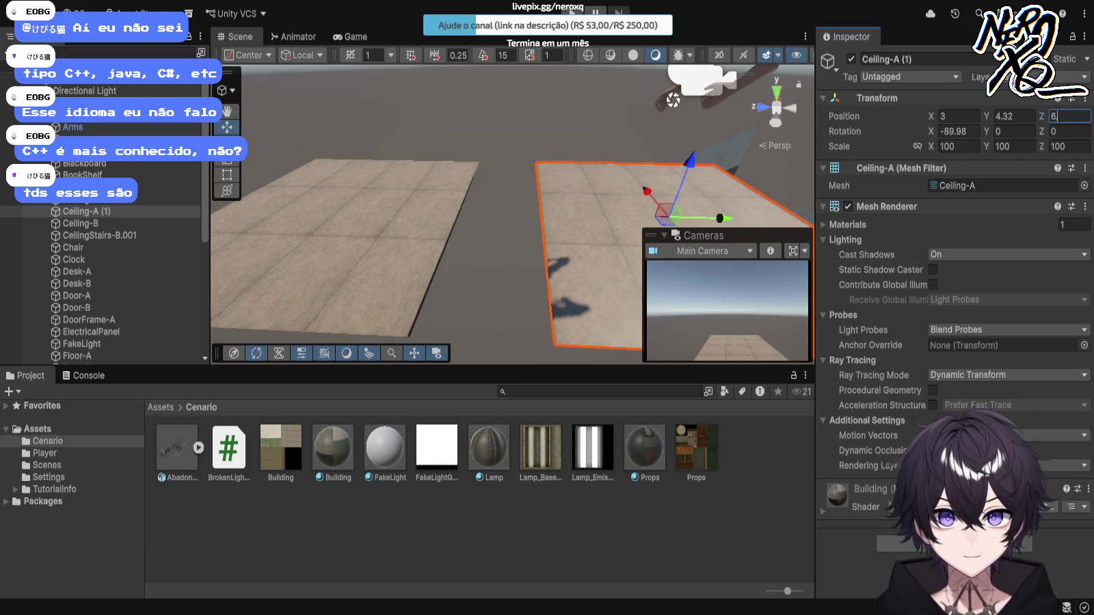
pyautogui.write('.9')
pyautogui.press('BackSpace')
pyautogui.press('BackSpace')
pyautogui.press('BackSpace')
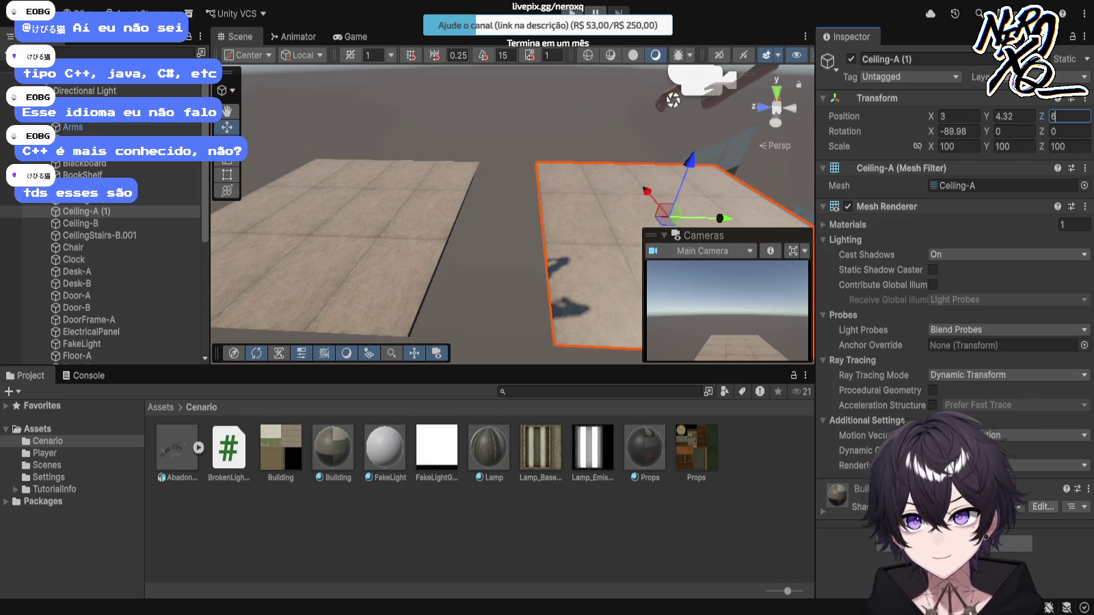
pyautogui.write('7,')
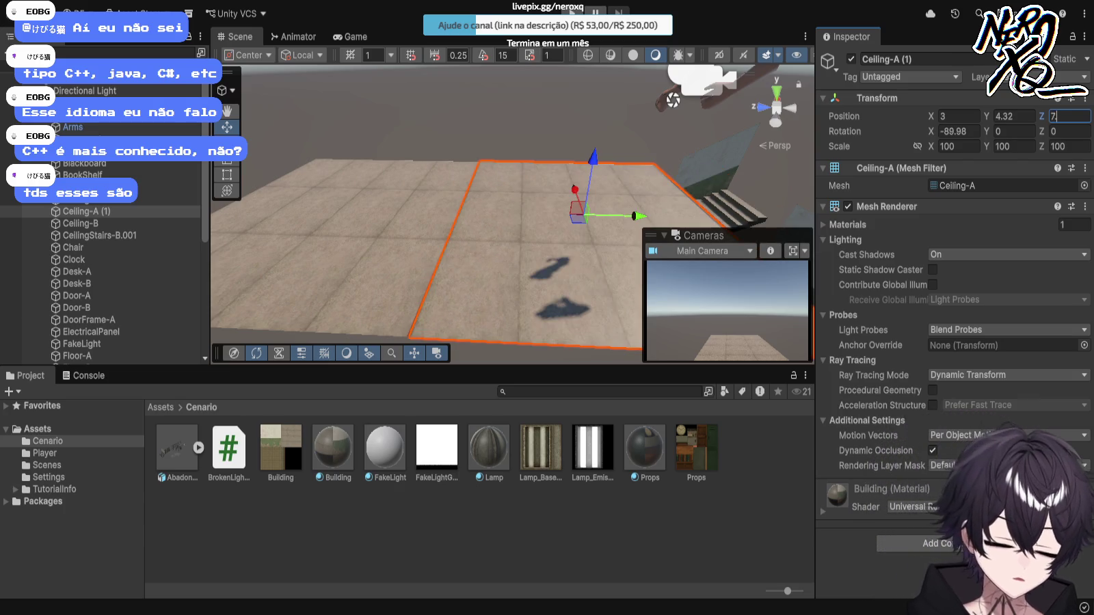
pyautogui.write('.1')
pyautogui.press('BackSpace')
pyautogui.press('BackSpace')
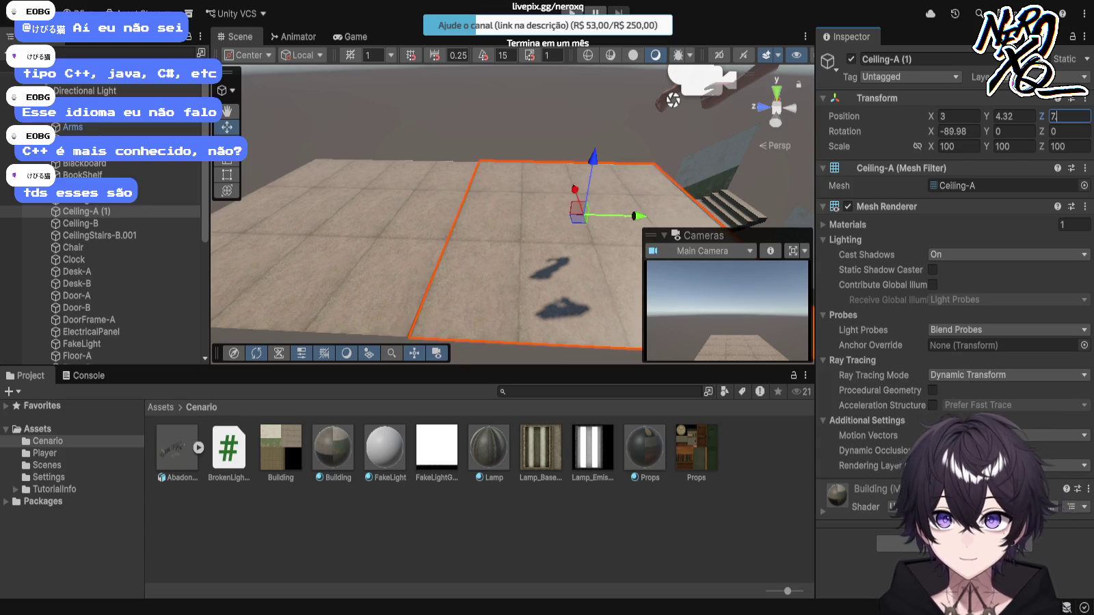
pyautogui.write('01')
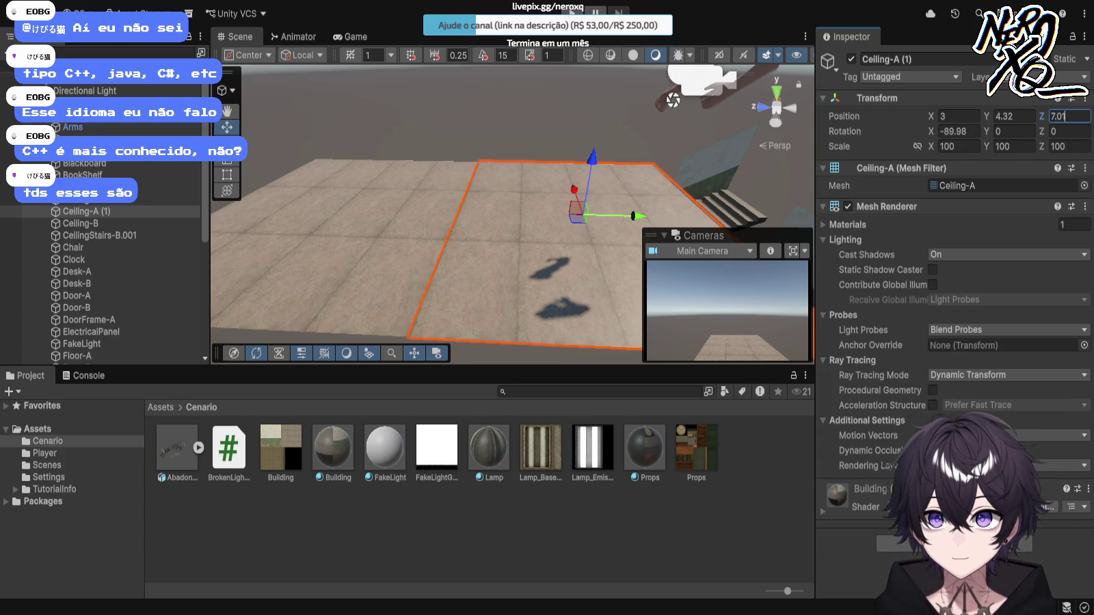
pyautogui.click(478, 110)
pyautogui.scroll(5, 513, 218)
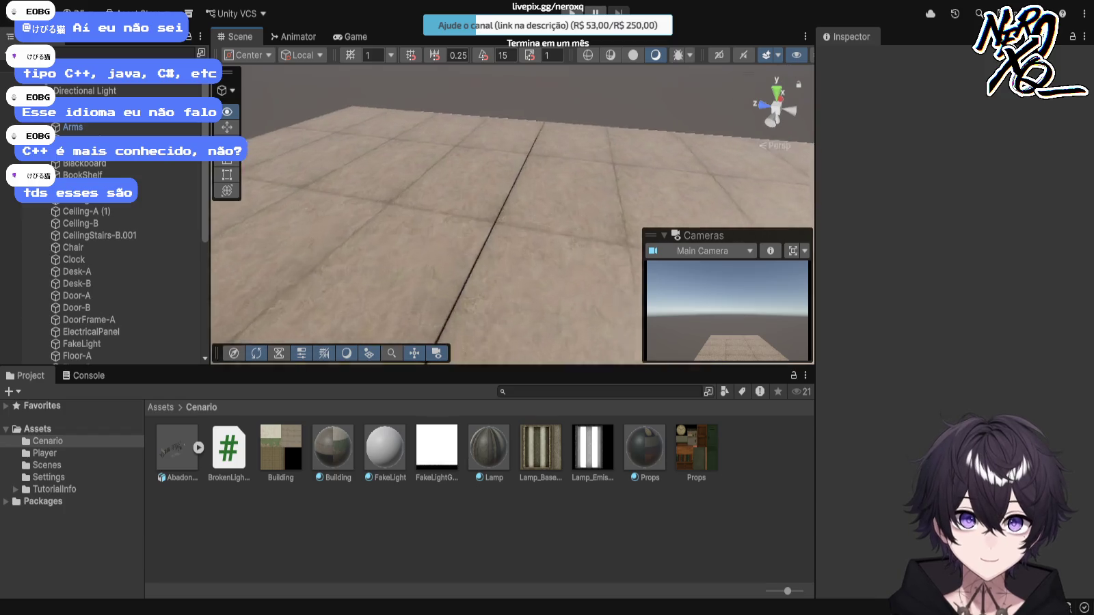
pyautogui.scroll(-5, 513, 219)
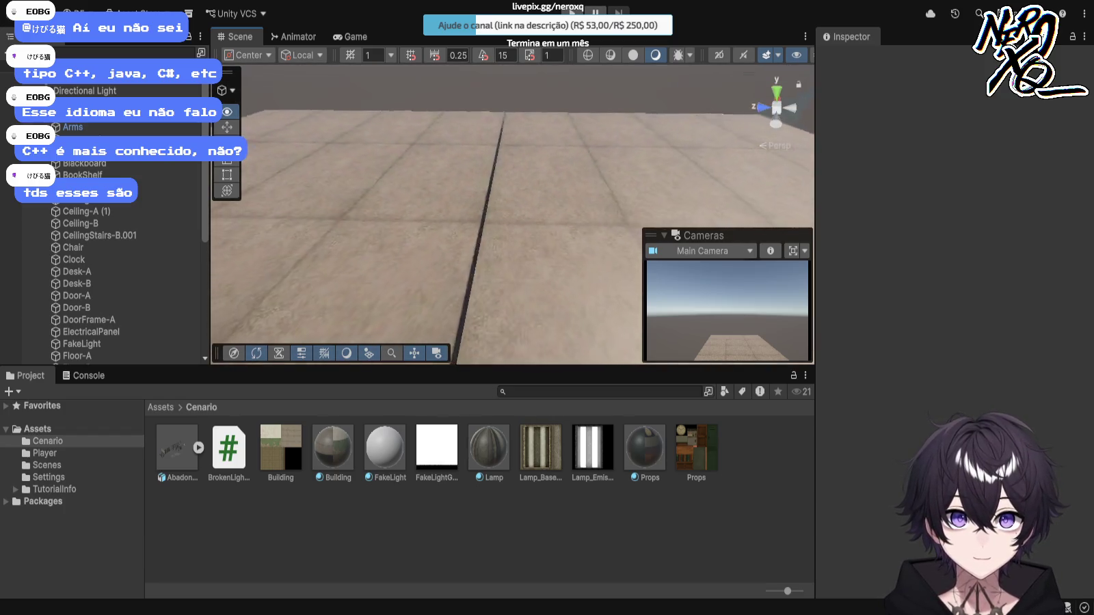
pyautogui.click(86, 211)
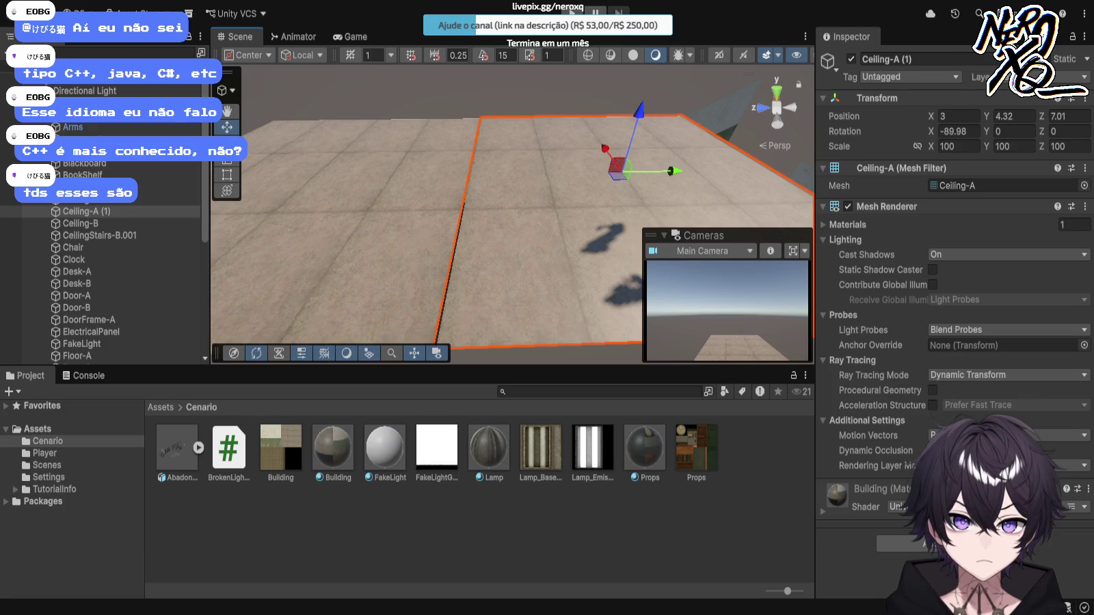
pyautogui.moveTo(671, 171)
pyautogui.mouseDown()
pyautogui.moveTo(684, 171)
pyautogui.moveTo(665, 171)
pyautogui.moveTo(674, 171)
pyautogui.mouseUp()
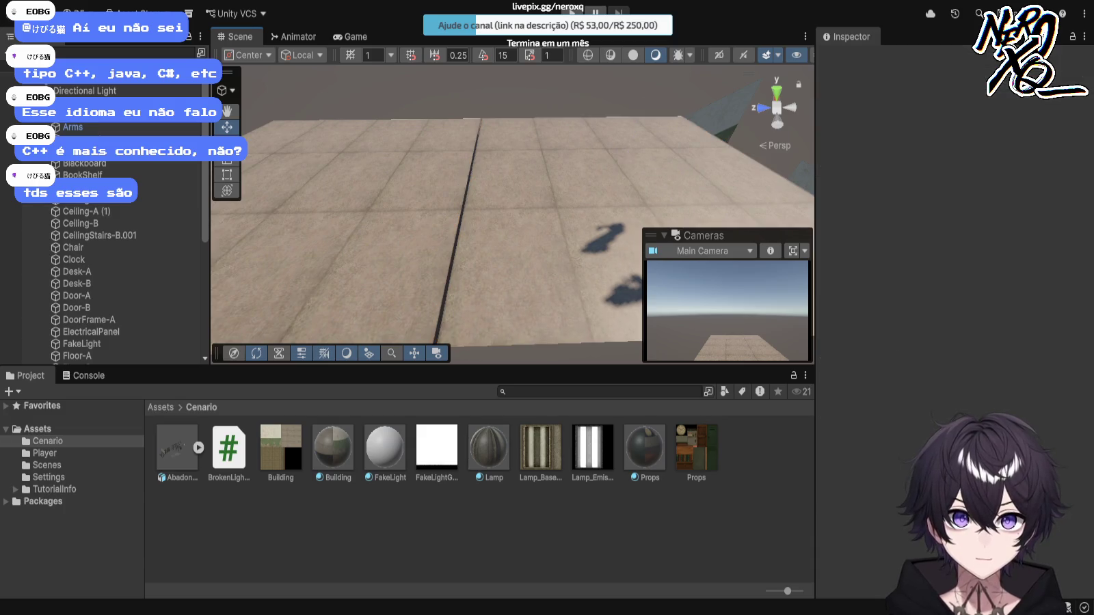
pyautogui.press('w')
pyautogui.scroll(-10, 565, 153)
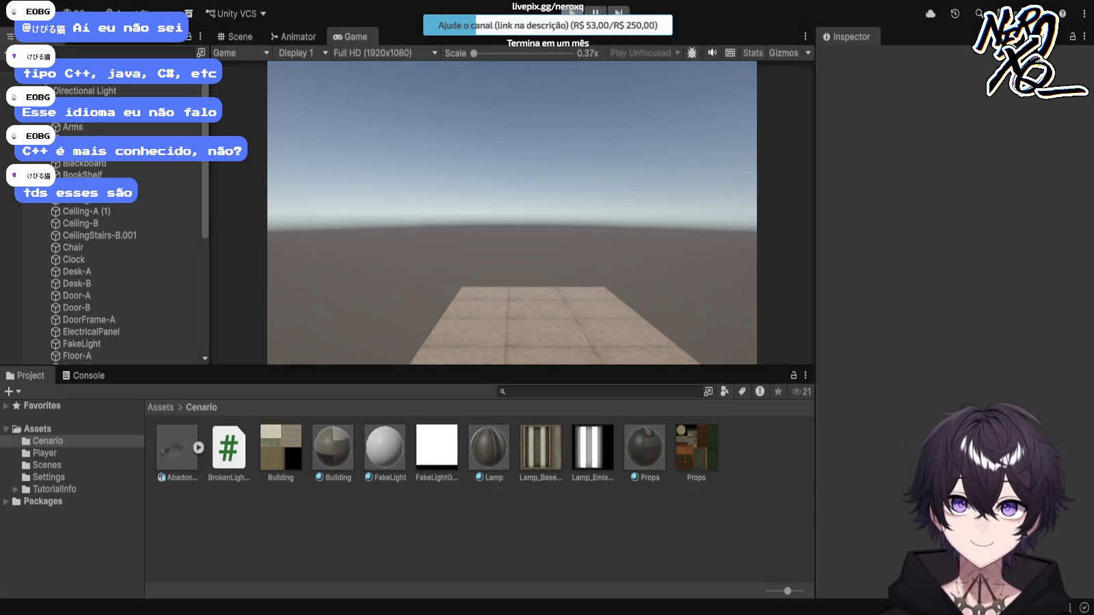
pyautogui.hotkey('ctrl', '1')
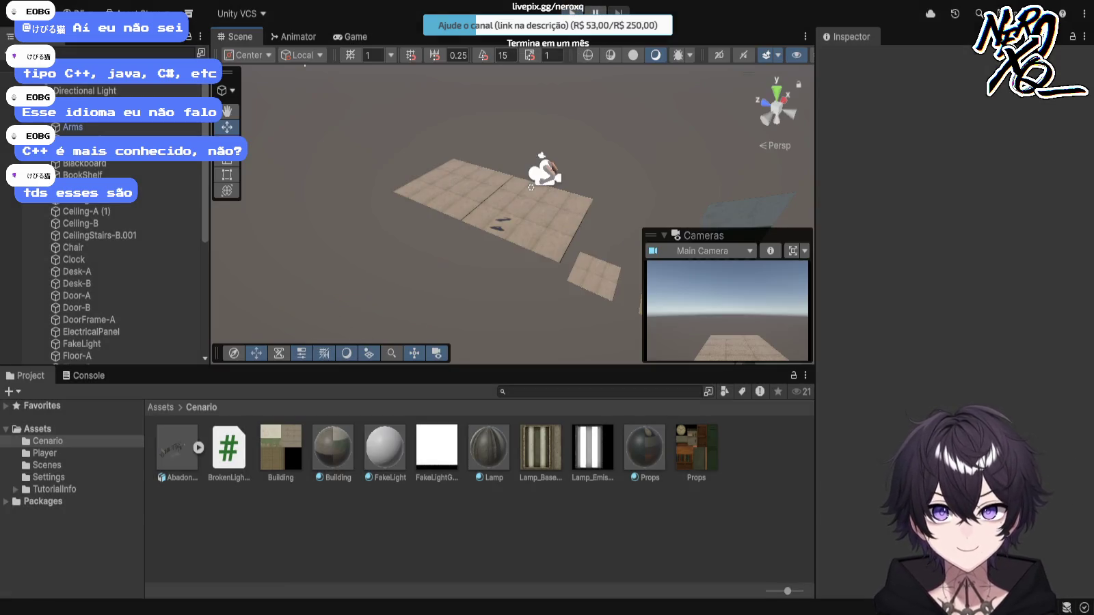
pyautogui.scroll(-5, 513, 219)
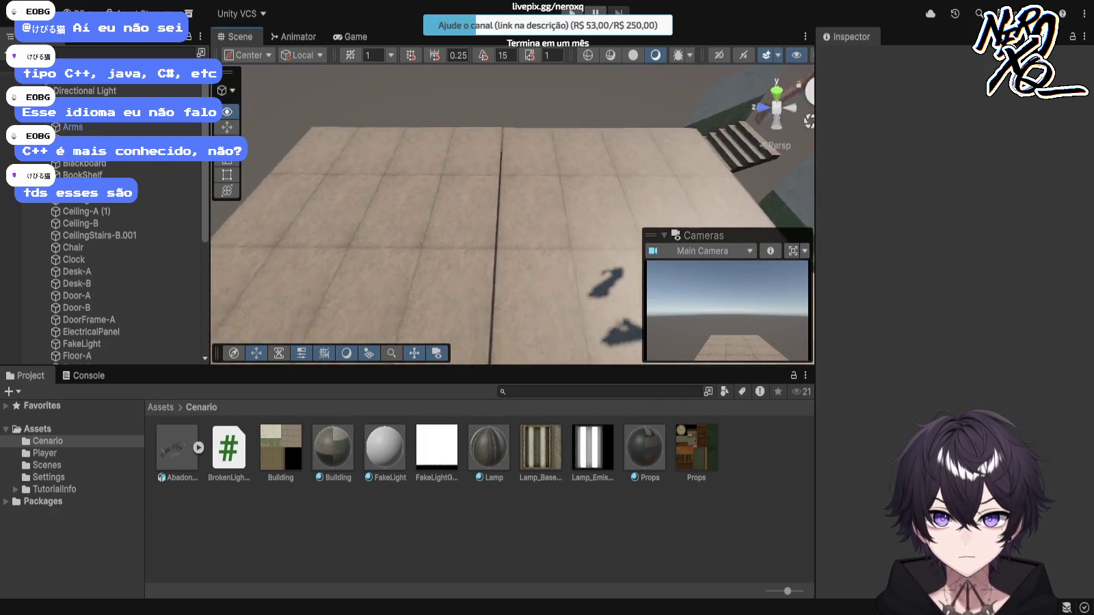
pyautogui.click(457, 219)
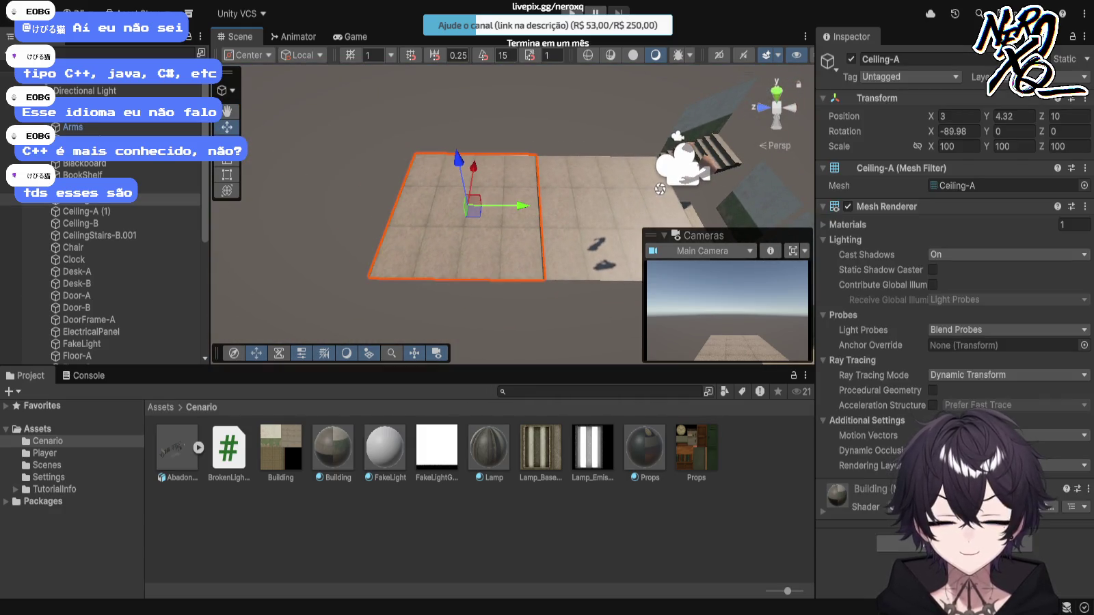